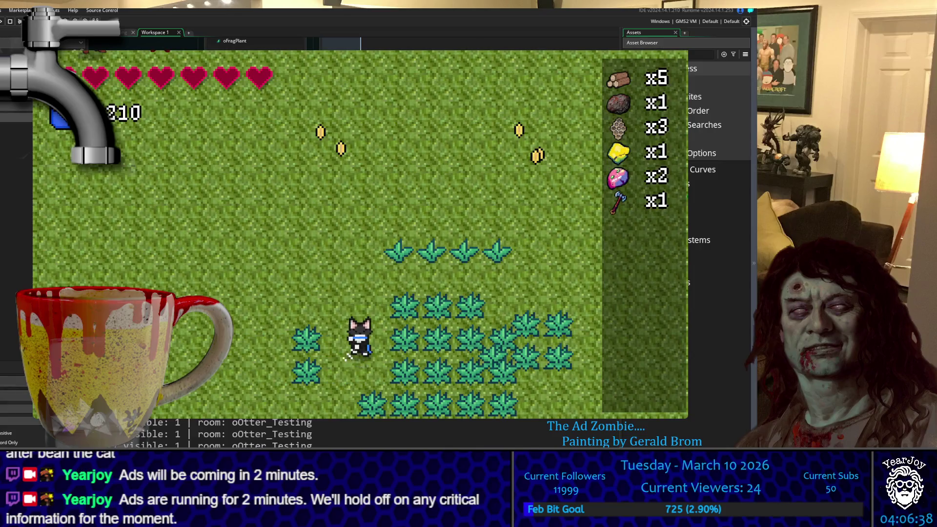
# Walk the cat around the town field collecting coins and cutting the plant rows
pyautogui.press('s')
pyautogui.press('w')
pyautogui.press('d')
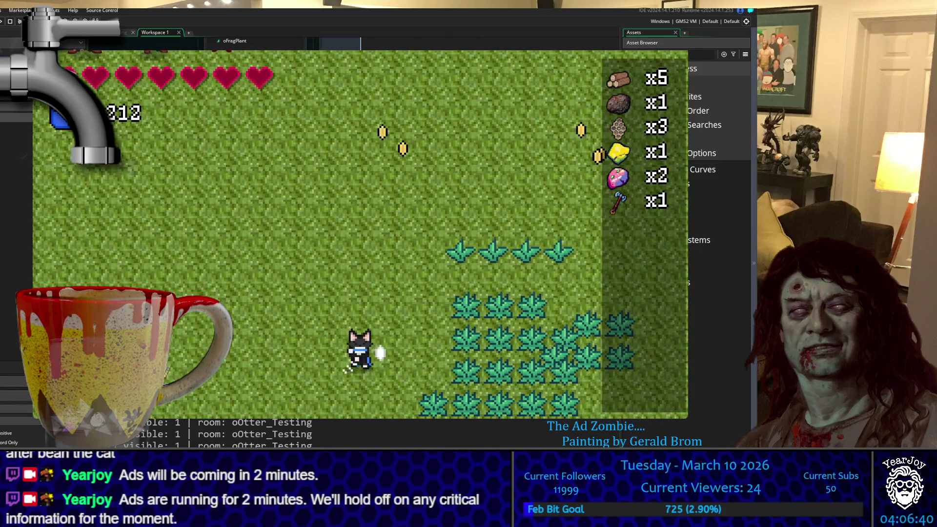
pyautogui.press('a')
pyautogui.press('d')
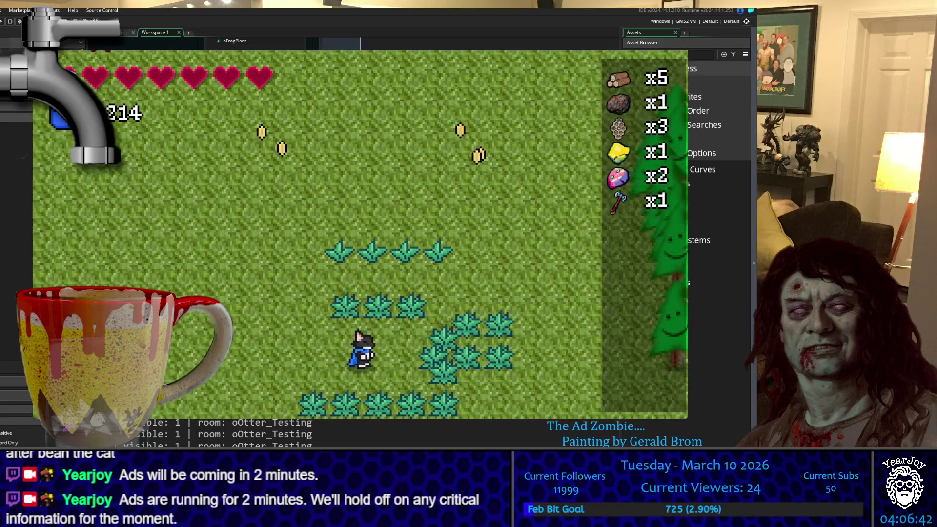
pyautogui.press('d')
pyautogui.press('d')
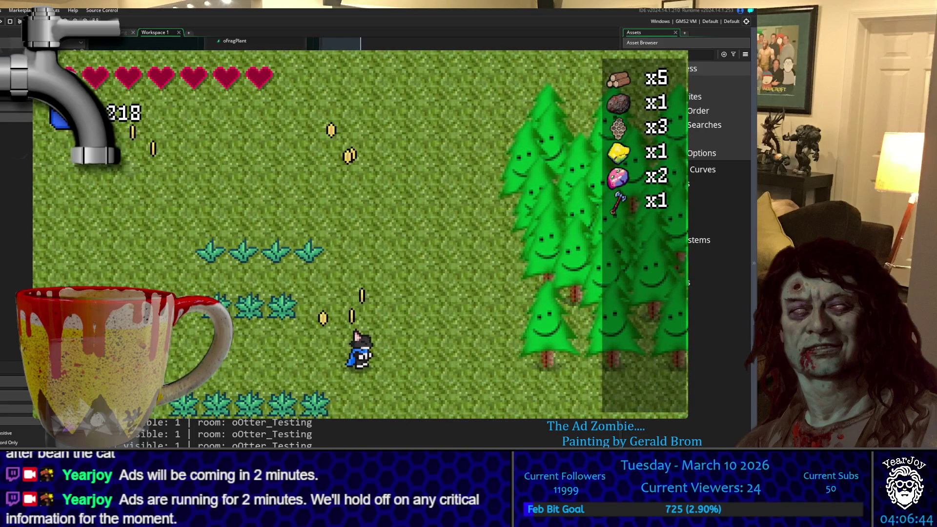
pyautogui.press('w')
pyautogui.press('a')
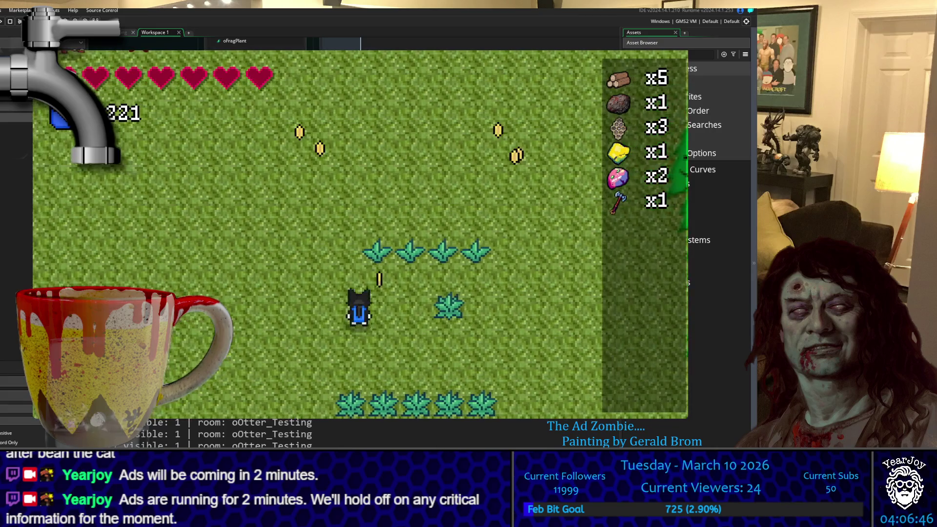
pyautogui.press('w')
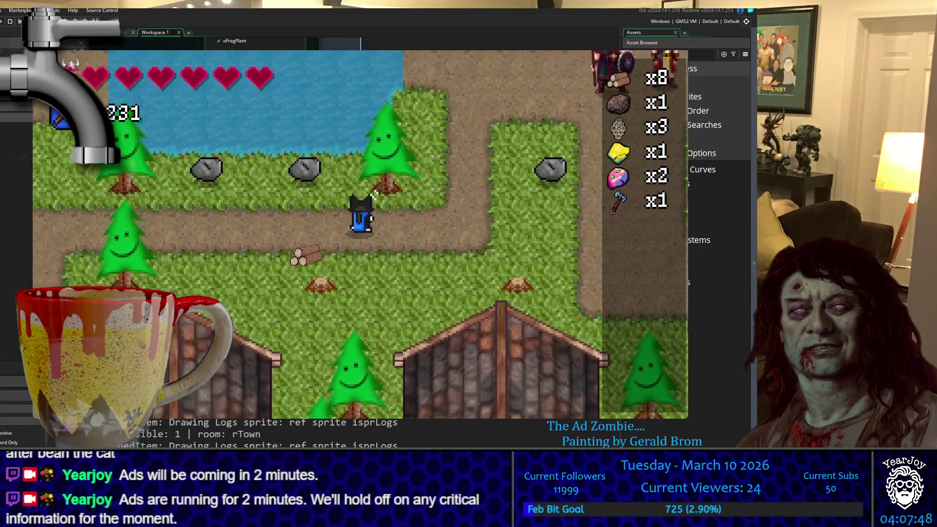
# Walk up to the town tree and chop it into a stump, collecting logs
pyautogui.press('w')
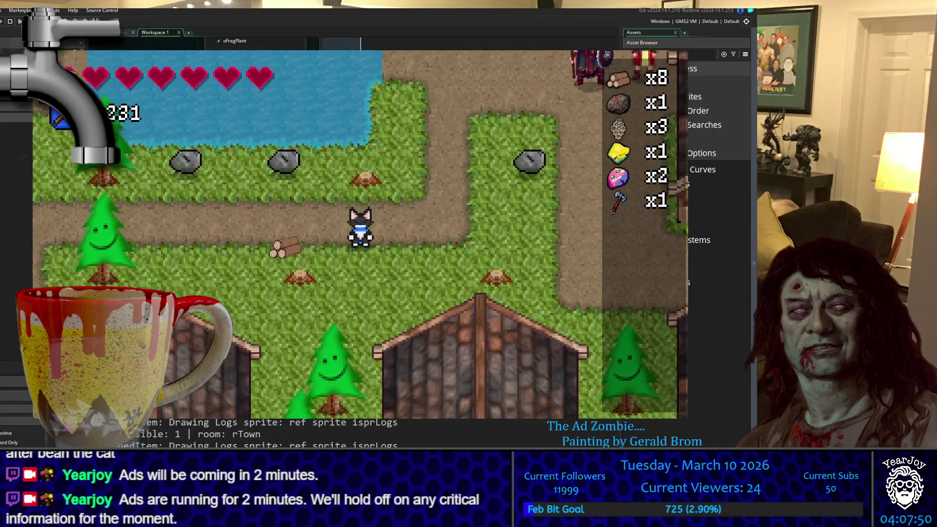
pyautogui.press('a')
pyautogui.press('a')
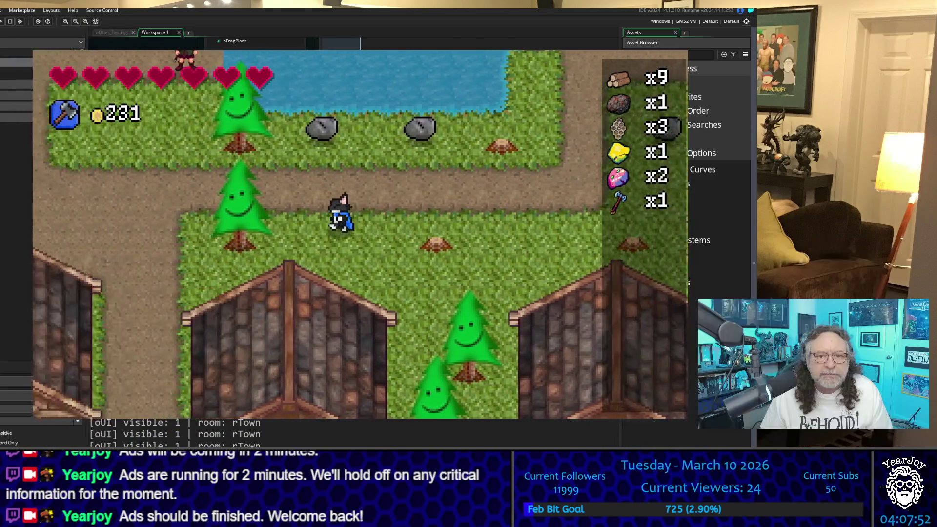
pyautogui.press('w')
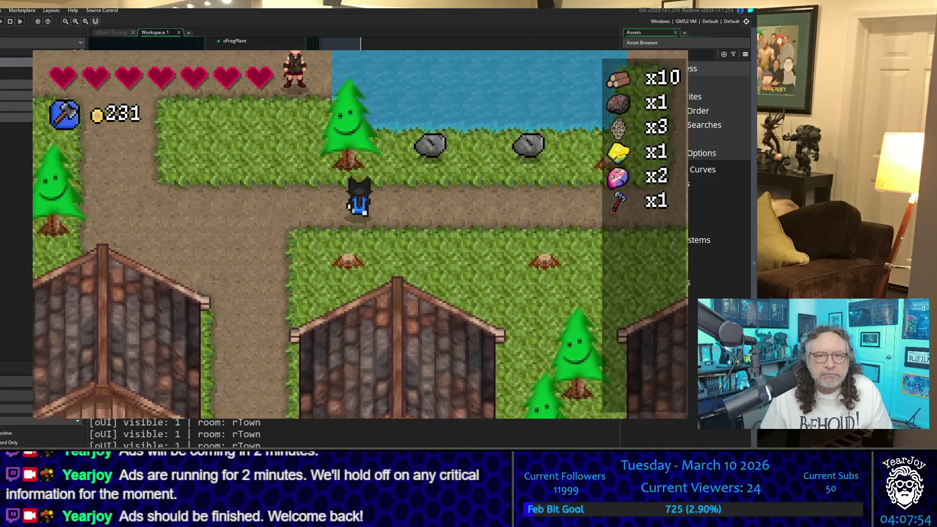
pyautogui.press('a')
pyautogui.press('space')
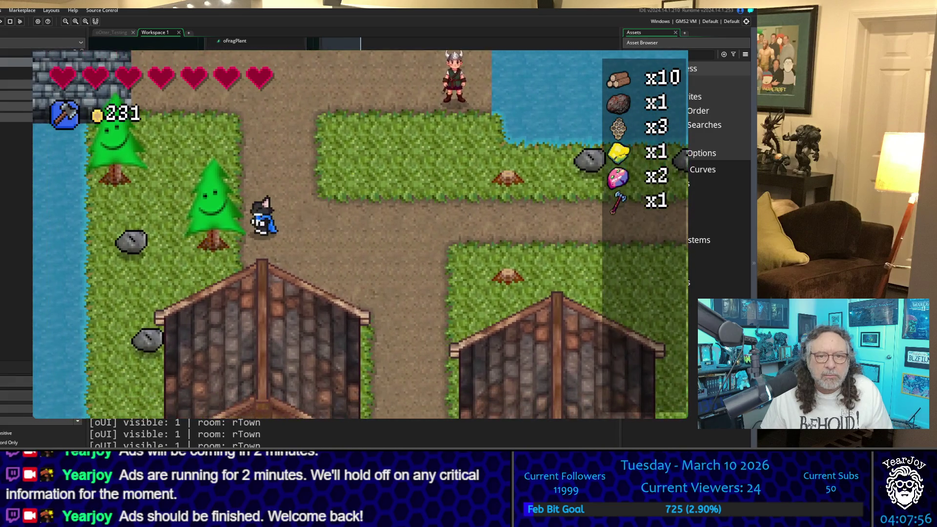
# Move around behind the tree, equip bombs, and walk out of town into rForrest
pyautogui.press('w')
pyautogui.press('a')
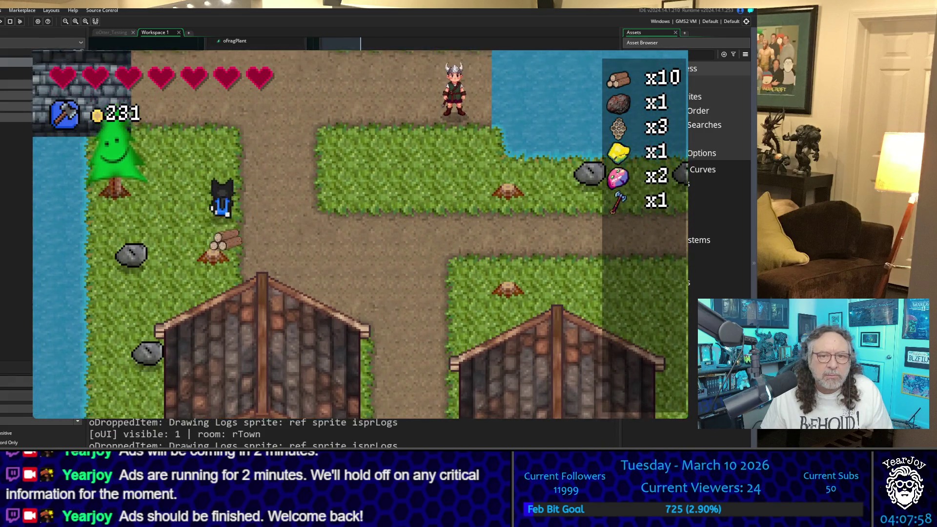
pyautogui.press('s')
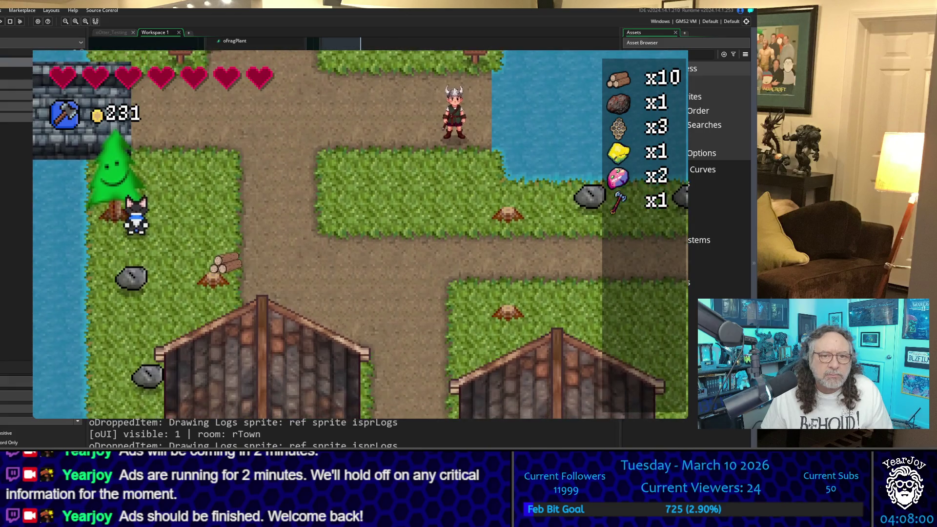
pyautogui.press('w')
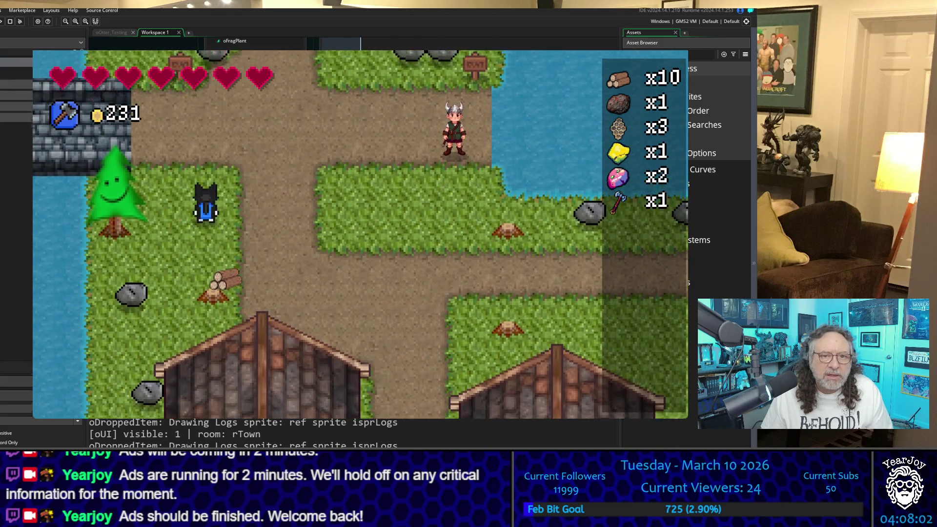
pyautogui.press('e')
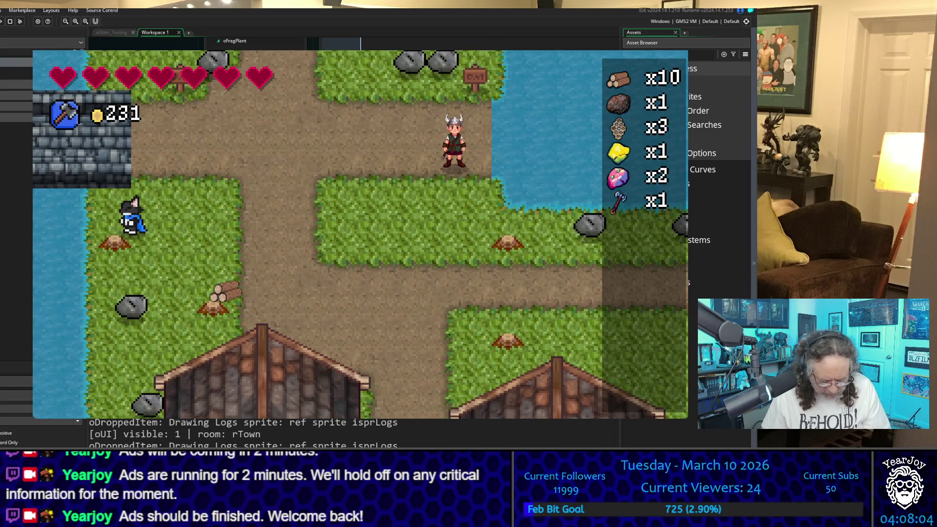
pyautogui.press('w')
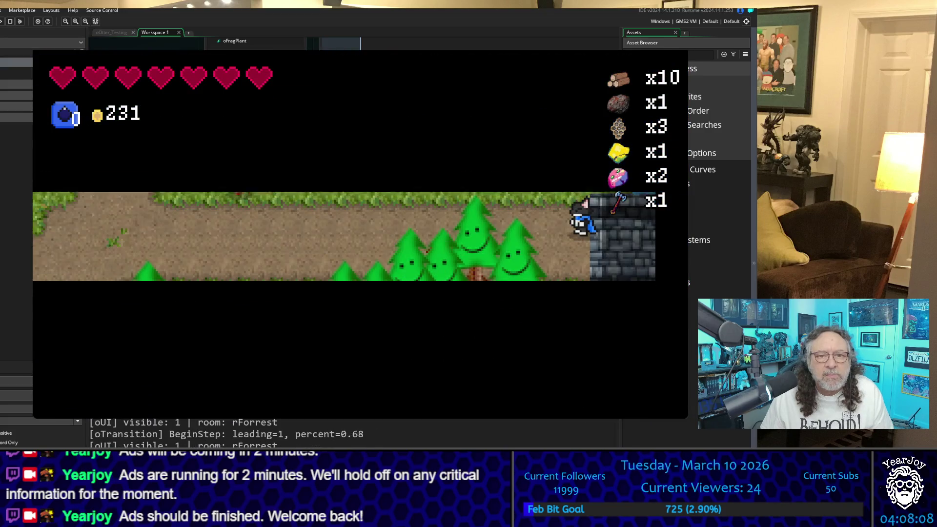
# Walk up the forest path, switch back to the axe, chop a tree and collect its logs
pyautogui.press('w')
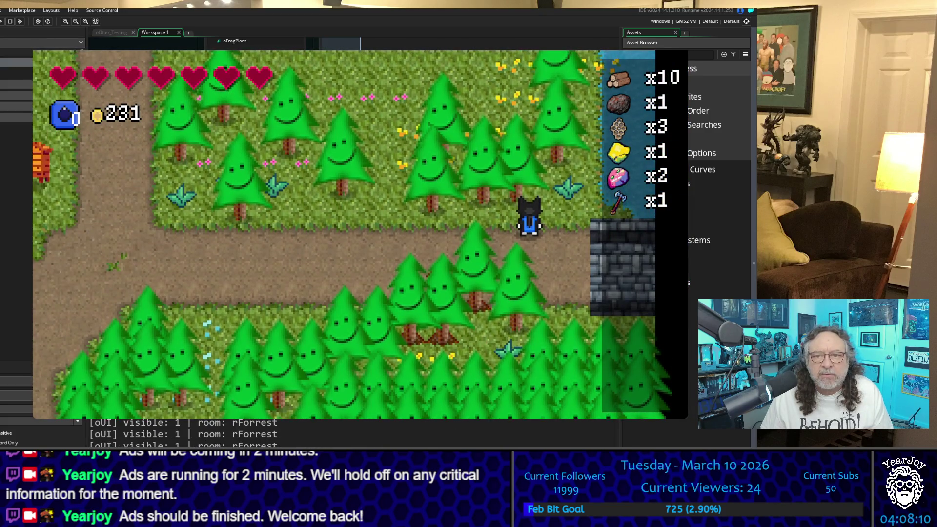
pyautogui.press('w')
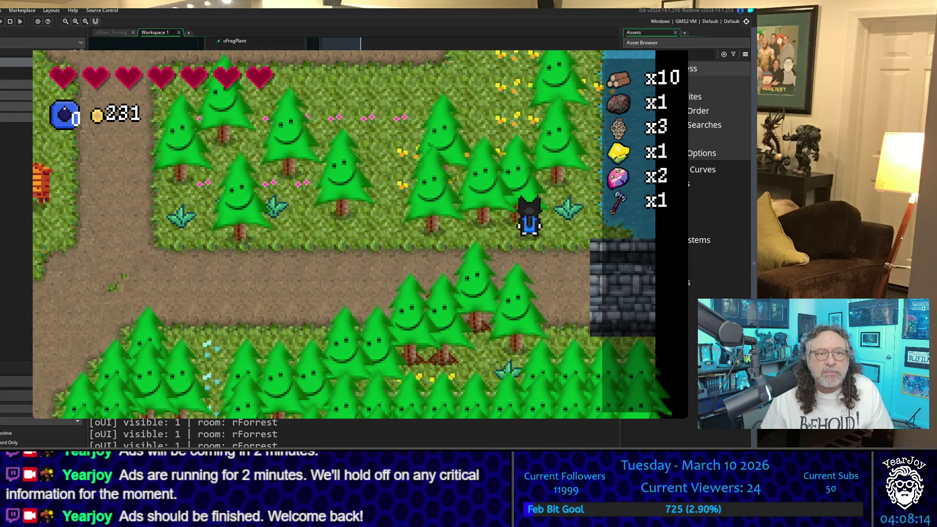
pyautogui.press('e')
pyautogui.press('space')
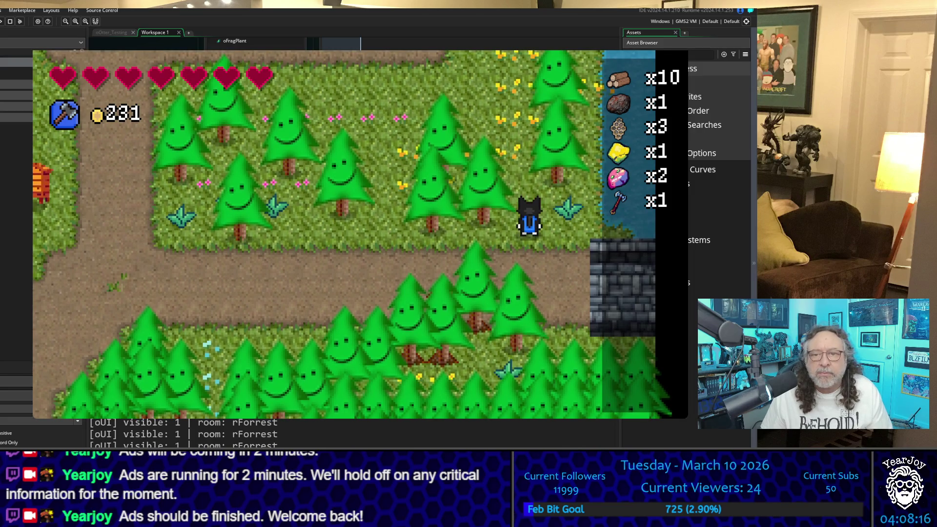
pyautogui.press('d')
pyautogui.press('w')
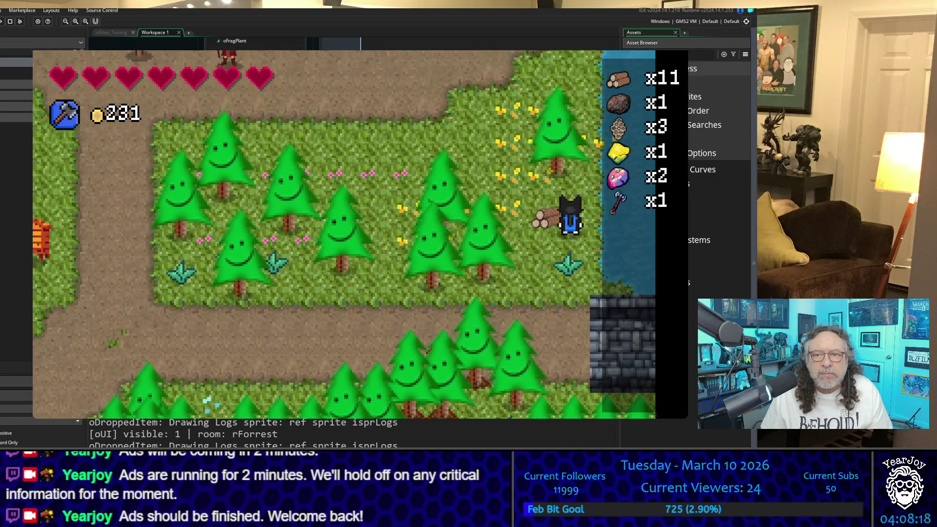
pyautogui.press('w')
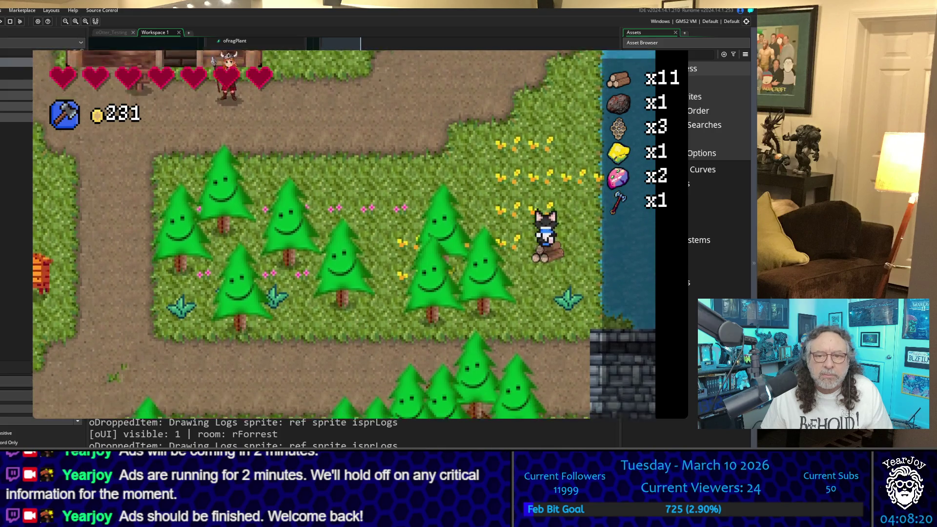
pyautogui.press('s')
# Chop the tree to the left, walk to the water's edge, and chop another tree
pyautogui.press('a')
pyautogui.press('space')
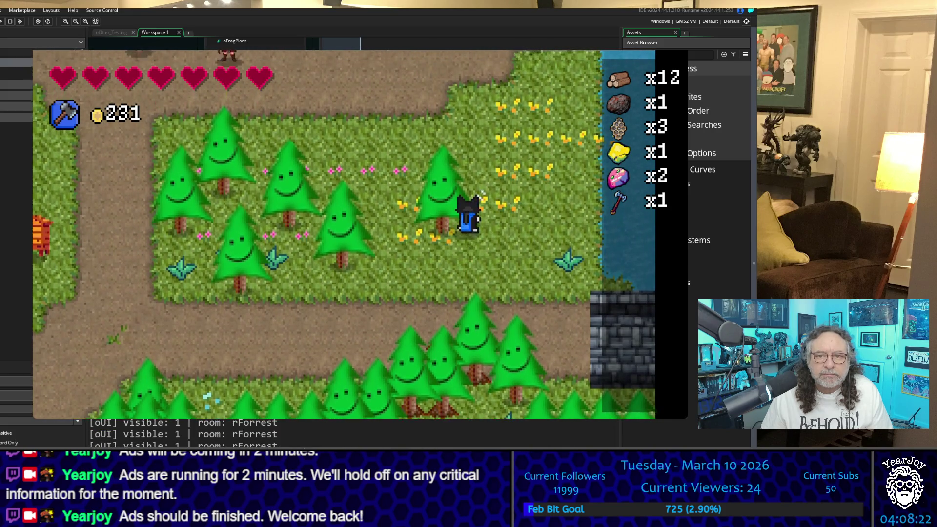
pyautogui.press('w')
pyautogui.press('d')
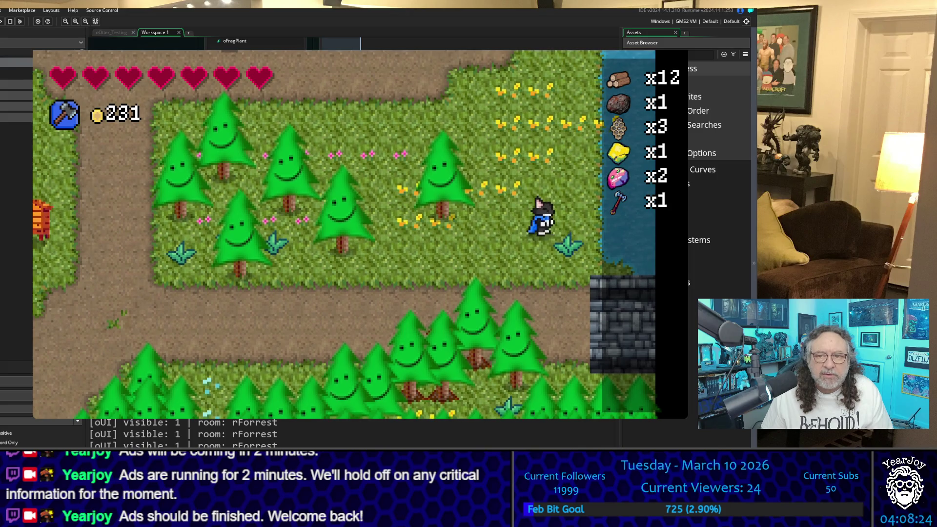
pyautogui.press('d')
pyautogui.press('w')
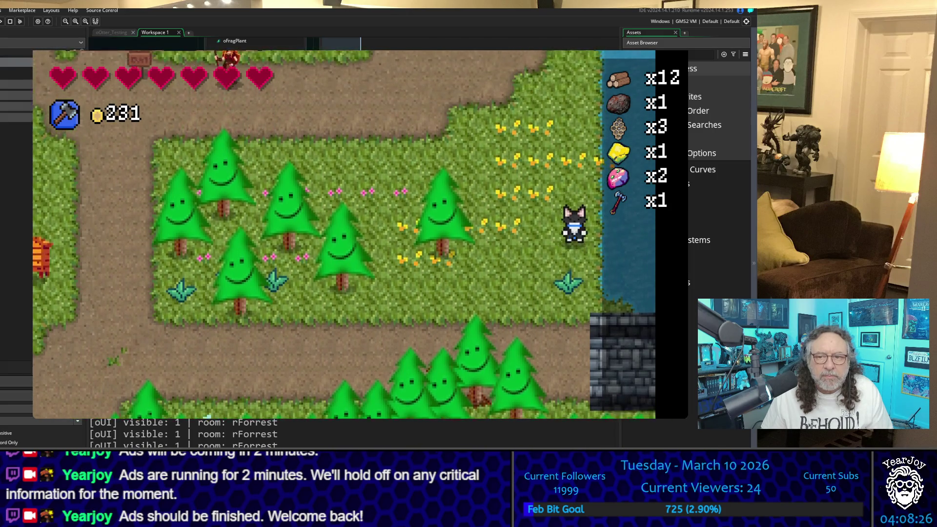
pyautogui.press('s')
pyautogui.press('w')
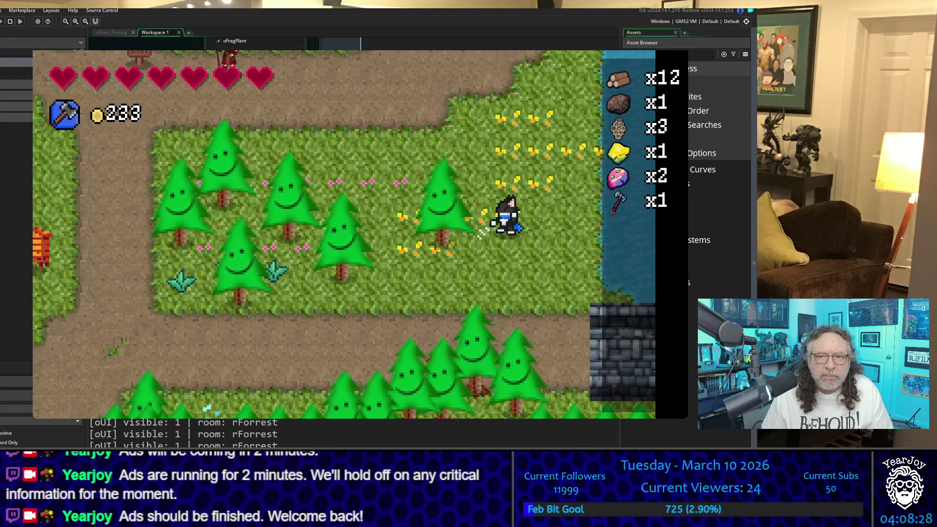
pyautogui.press('a')
pyautogui.press('space')
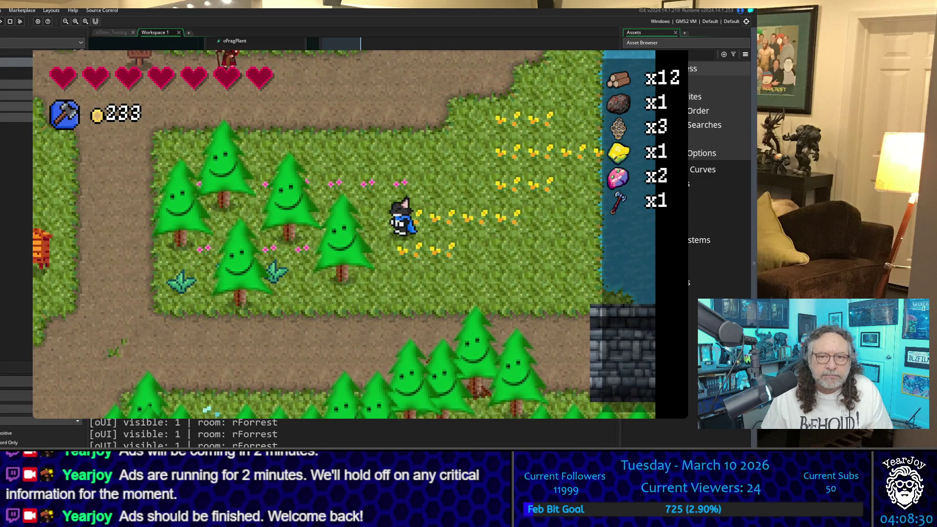
# Walk past the beehives to grab a coin (233 to 234), then head to the exit
pyautogui.press('s')
pyautogui.press('a')
pyautogui.press('w')
pyautogui.press('a')
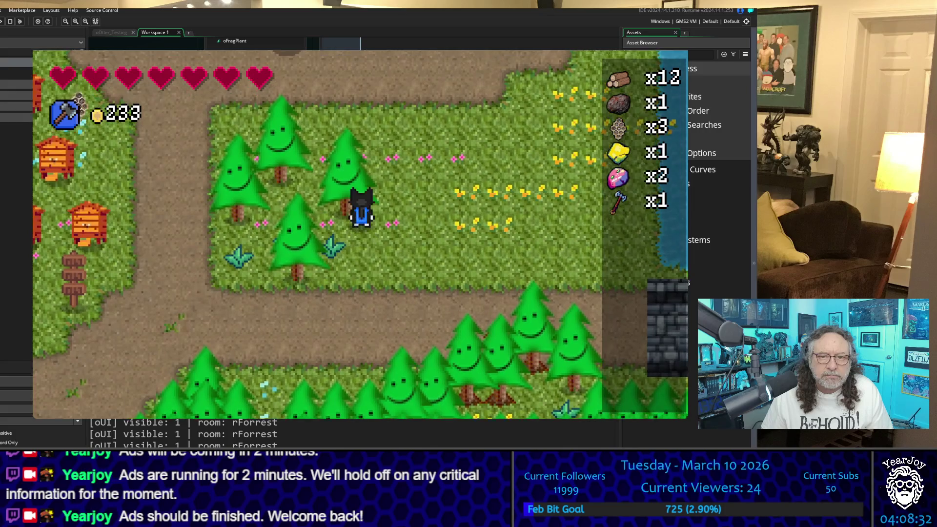
pyautogui.press('a')
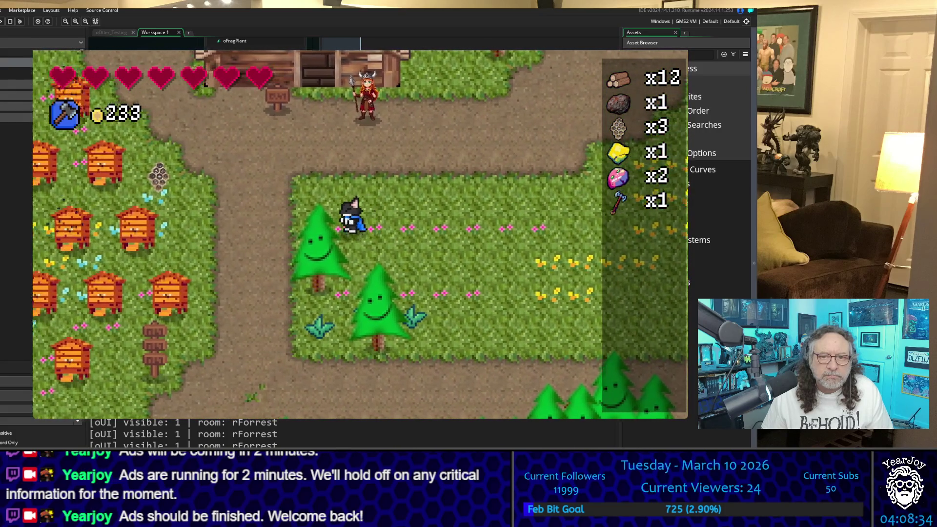
pyautogui.press('s')
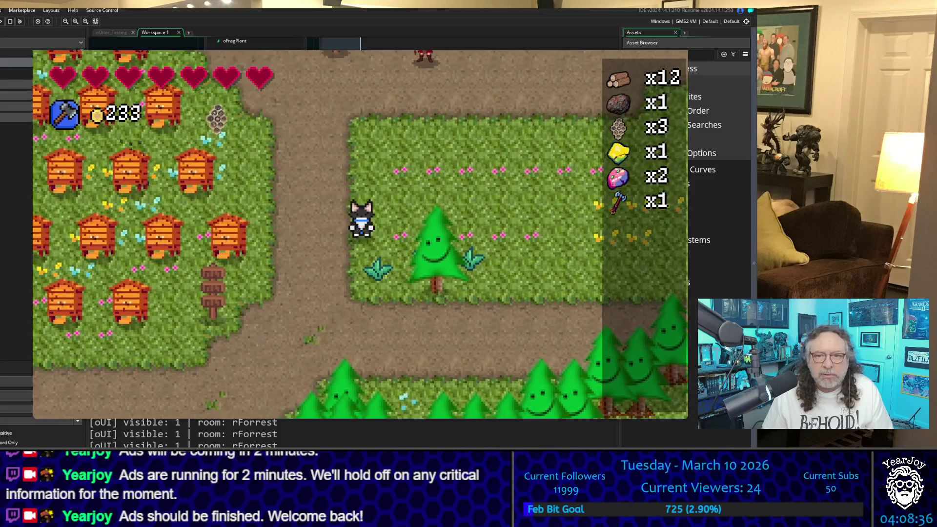
pyautogui.press('d')
pyautogui.press('w')
pyautogui.press('d')
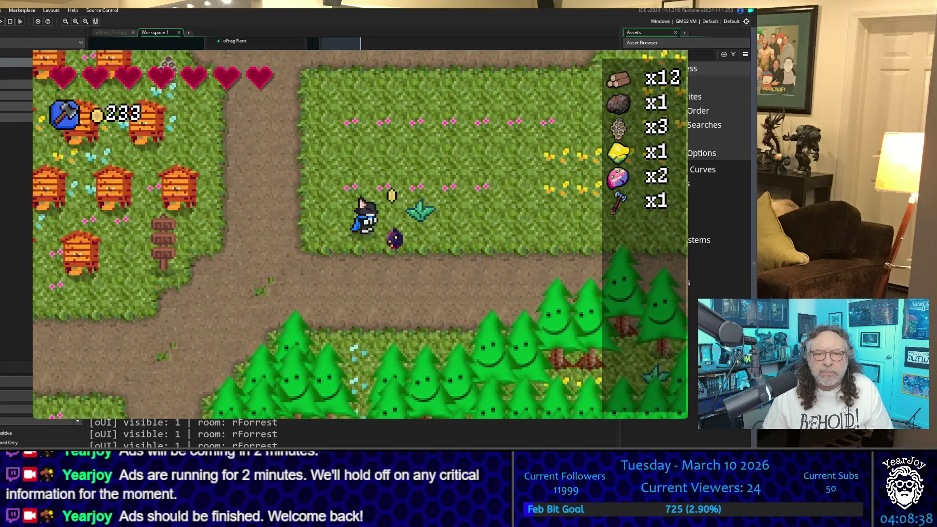
pyautogui.press('a')
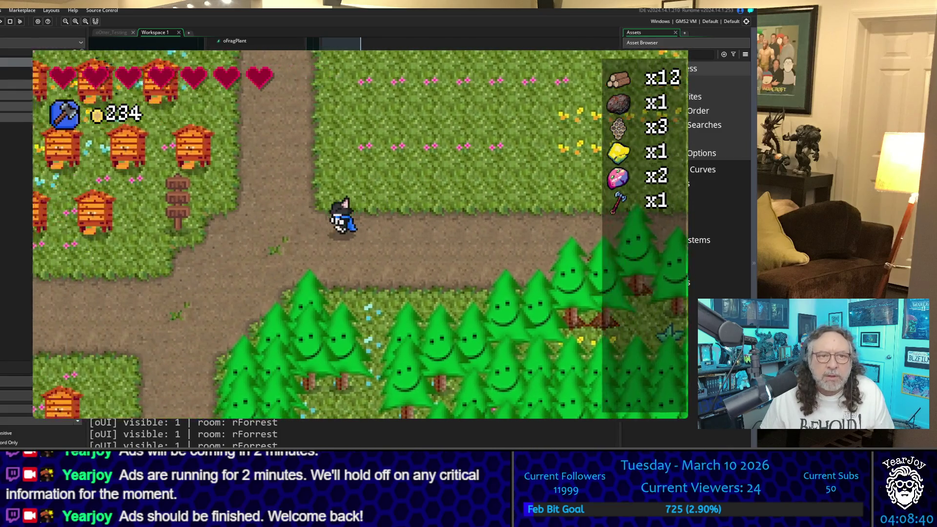
pyautogui.press('s')
pyautogui.press('s')
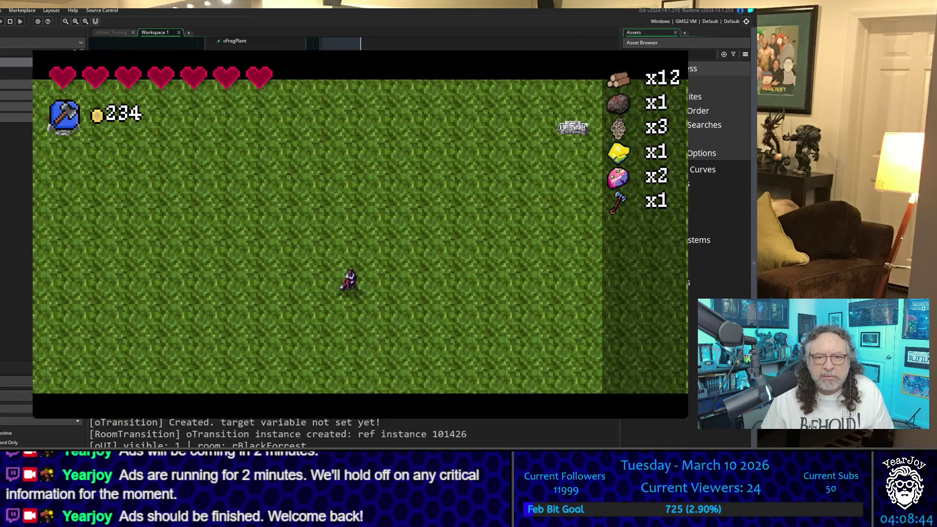
# Walk right into the forest, place a bomb beside the trees, and re-equip the axe
pyautogui.press('d')
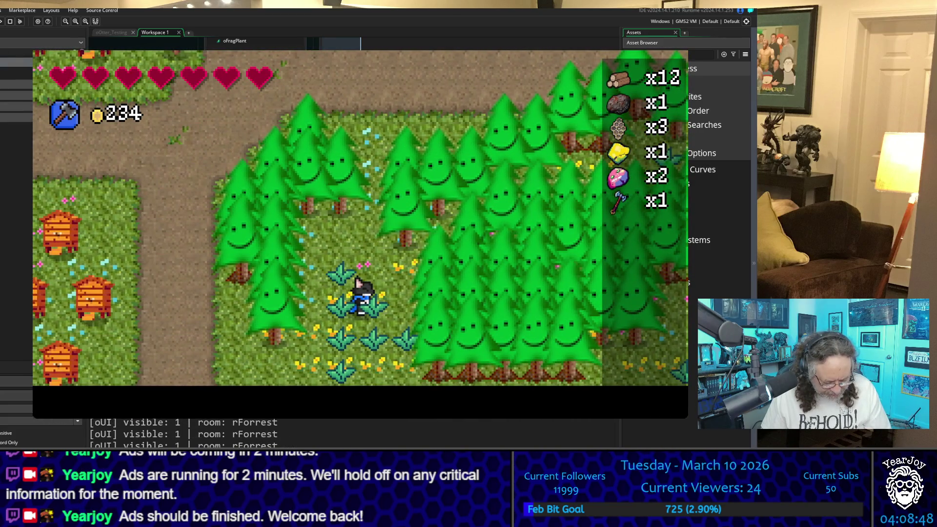
pyautogui.press('e')
pyautogui.press('e')
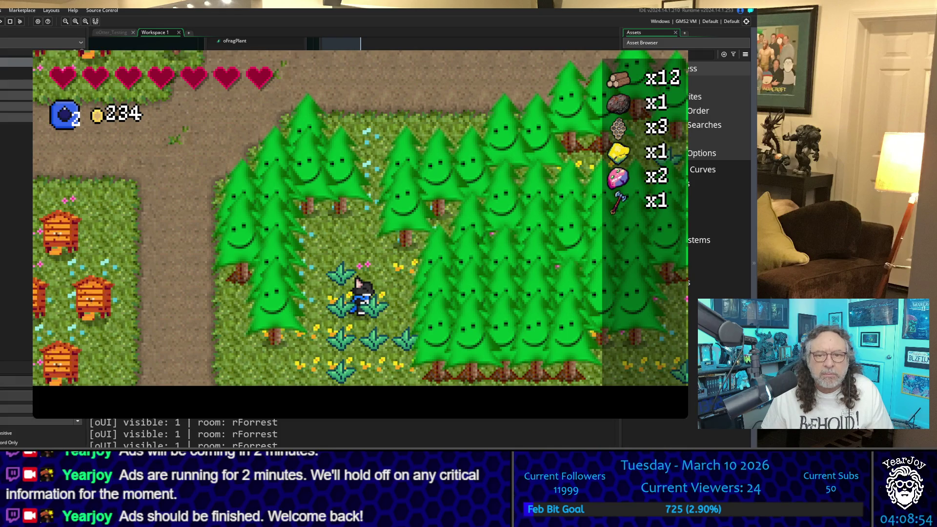
pyautogui.press('space')
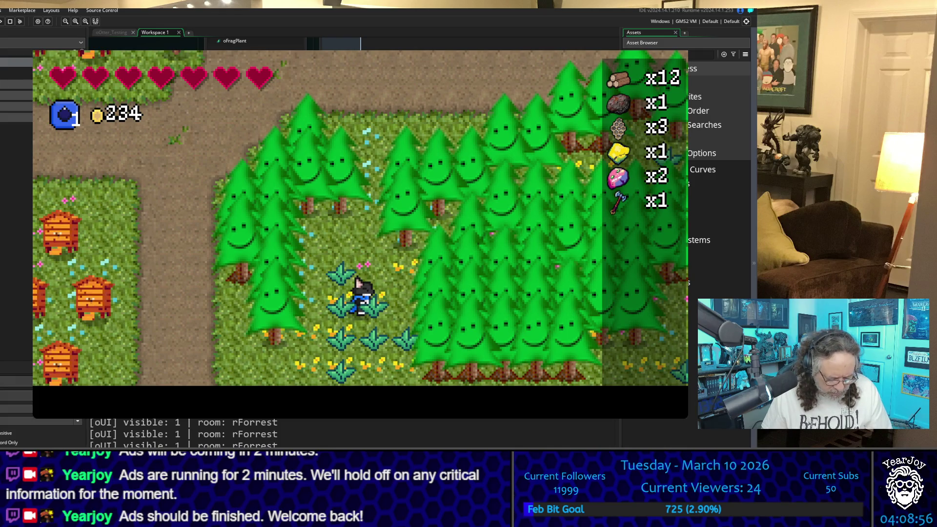
pyautogui.press('Tab')
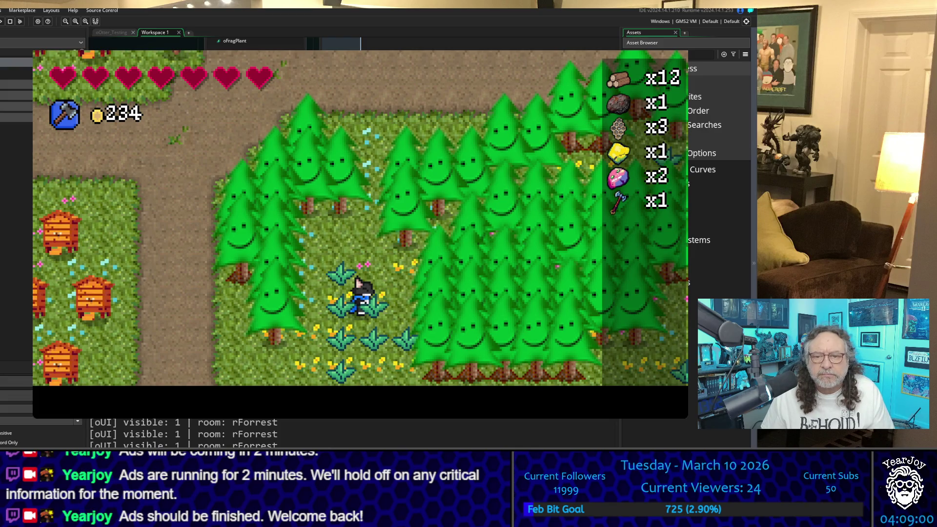
# Collect the logs and coin dropped by the blasted trees, then approach the next cluster
pyautogui.press('Right')
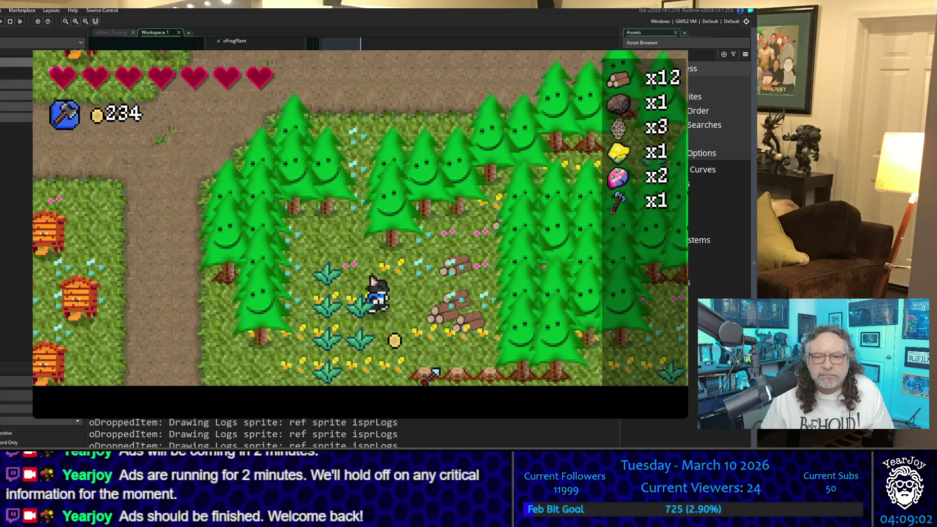
pyautogui.press('Right')
pyautogui.press('Up')
pyautogui.press('Down')
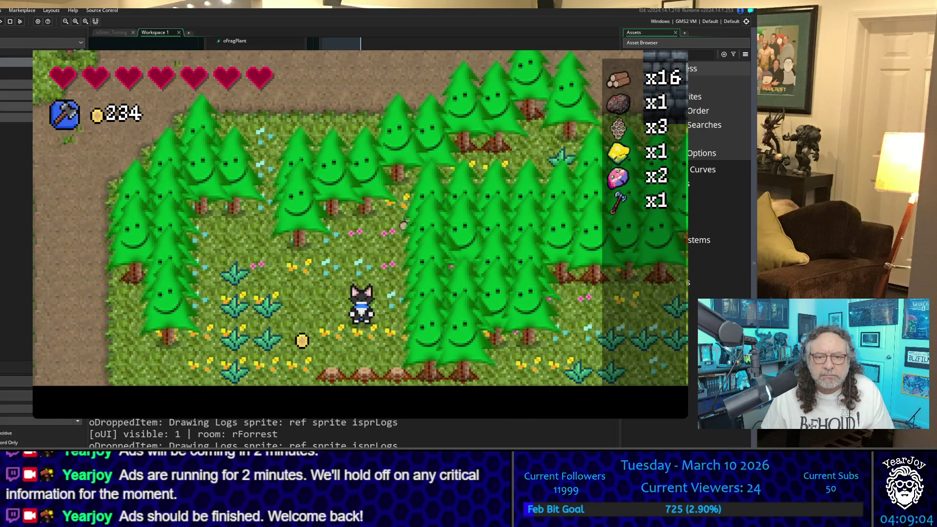
pyautogui.press('Left')
pyautogui.press('Down')
pyautogui.press('Up')
pyautogui.press('Right')
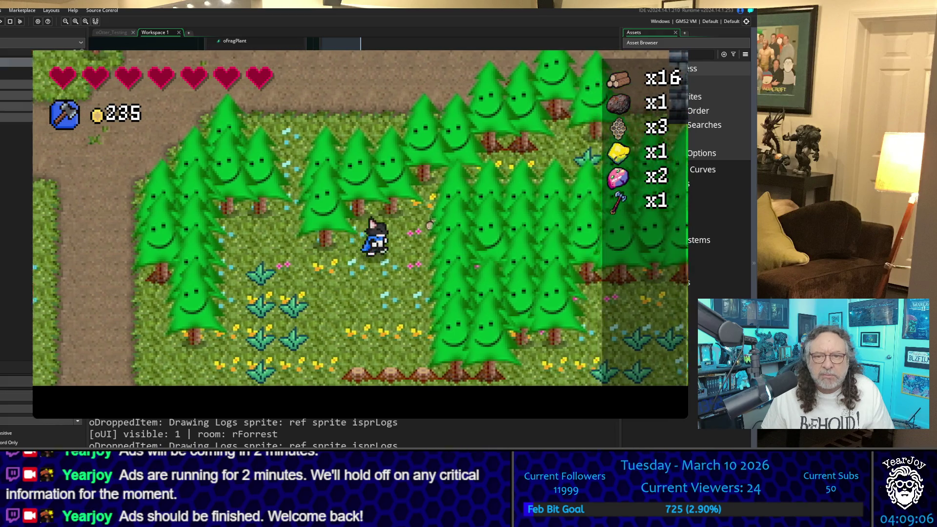
pyautogui.press('Left')
pyautogui.press('Up')
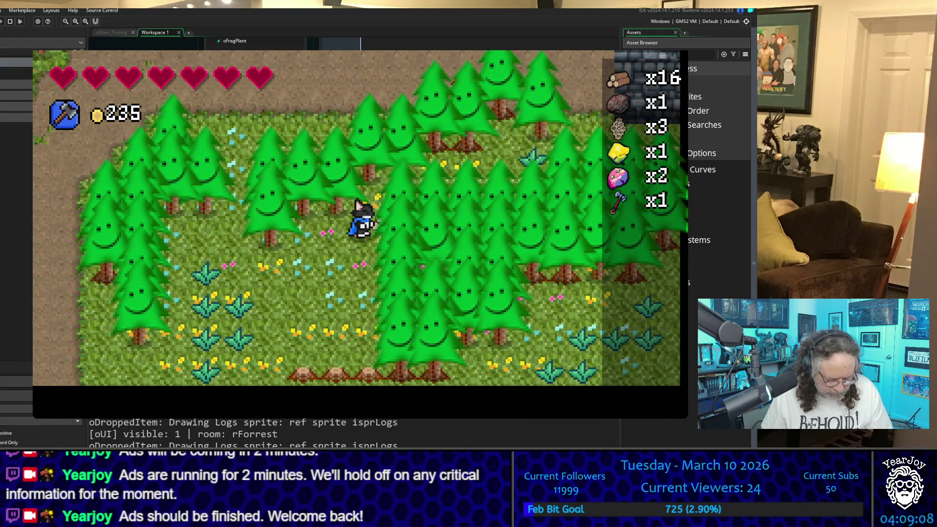
# Dismiss the 'needs the Tree Axe' message, re-equip the axe, and chop the trees
pyautogui.press('e')
pyautogui.press('e')
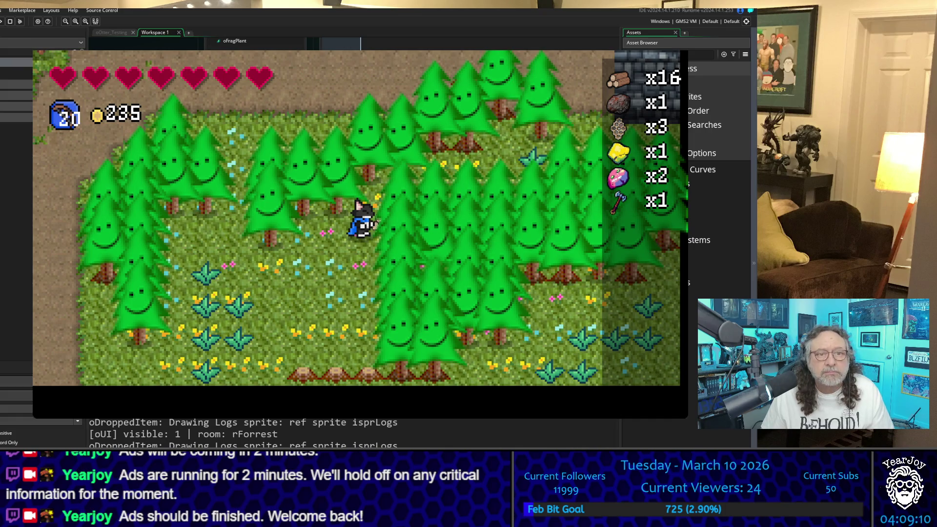
pyautogui.press('Up')
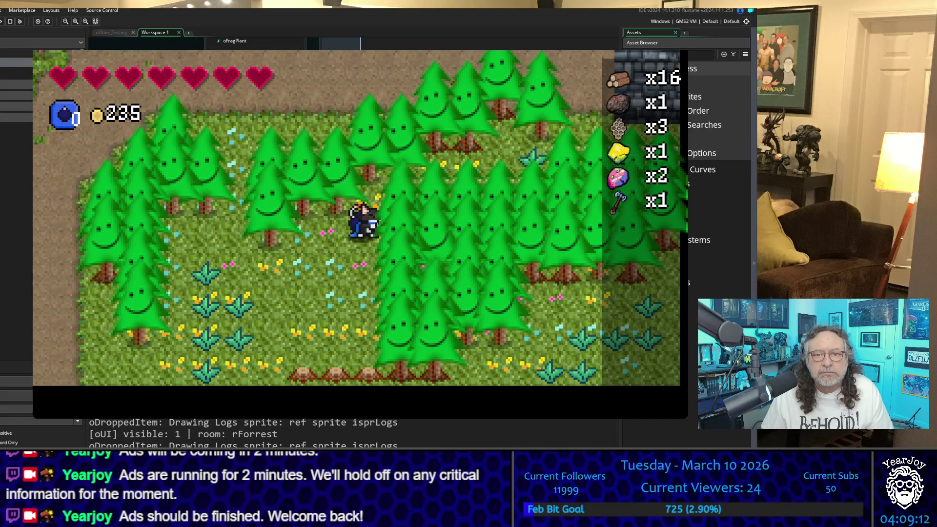
pyautogui.press('space')
pyautogui.press('space')
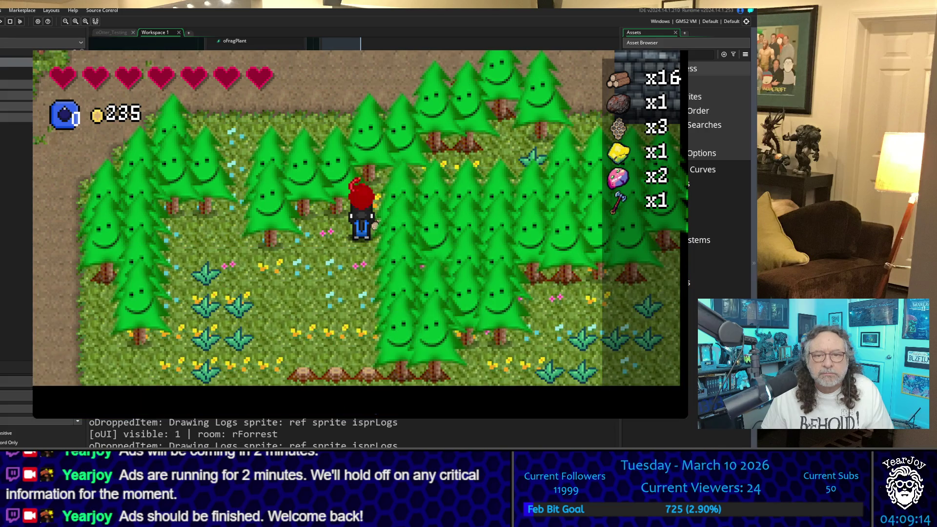
pyautogui.press('space')
pyautogui.press('space')
pyautogui.press('Left')
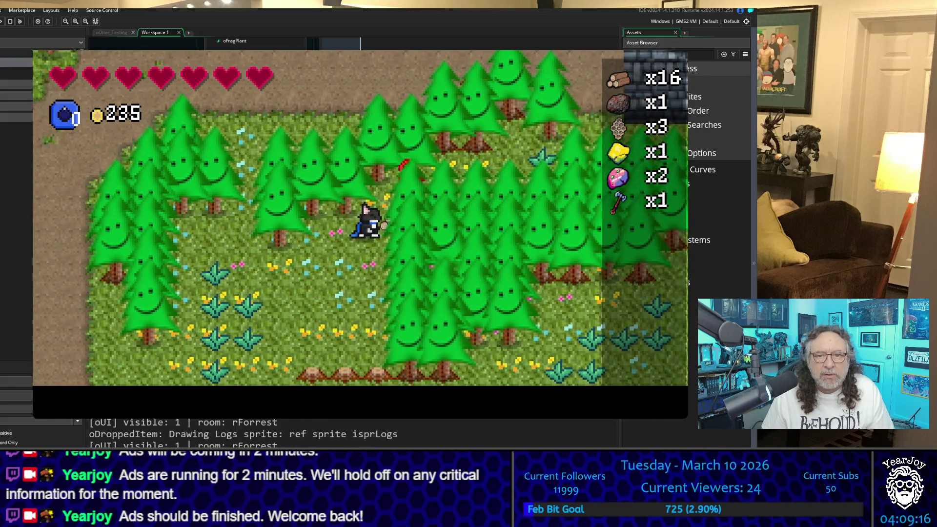
pyautogui.press('e')
pyautogui.press('space')
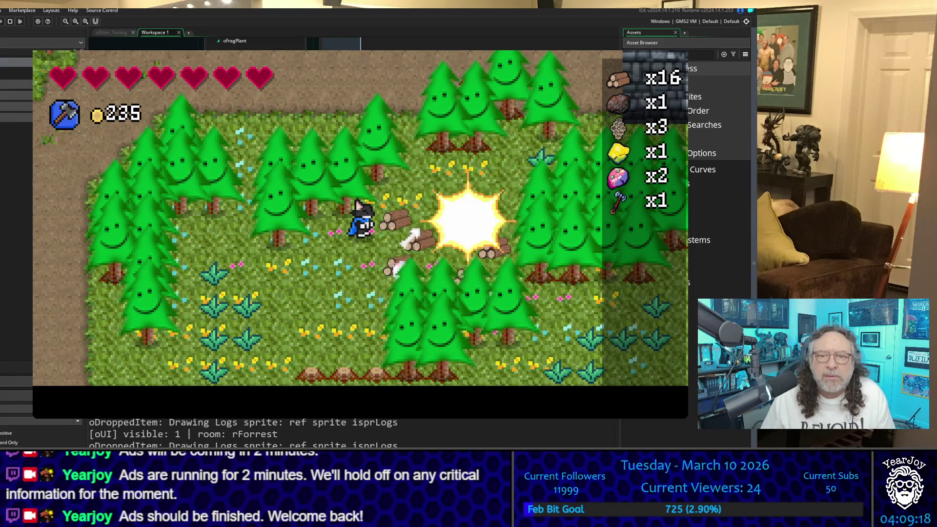
# Walk over the dropped log piles around the clearing, bringing logs to x20
pyautogui.press('Right')
pyautogui.press('Down')
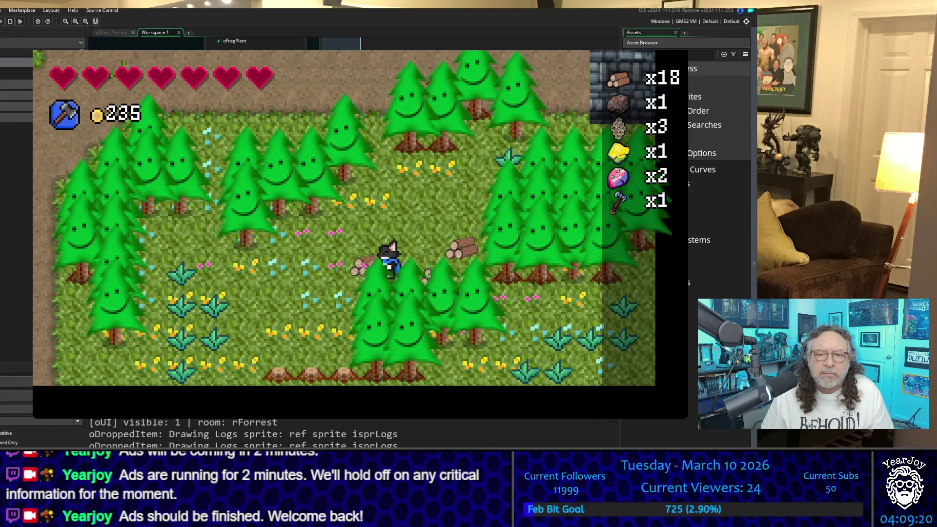
pyautogui.press('Right')
pyautogui.press('Up')
pyautogui.press('Down')
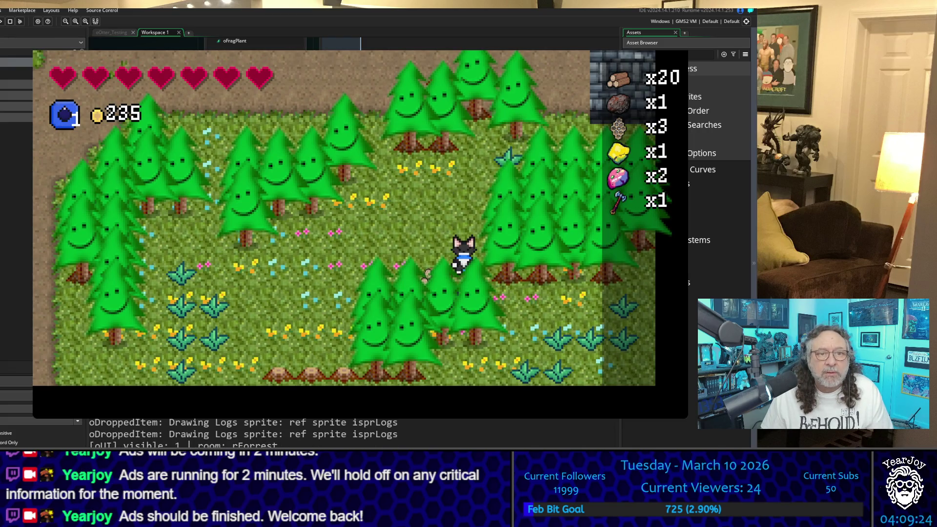
pyautogui.press('Left')
pyautogui.press('Up')
pyautogui.press('Right')
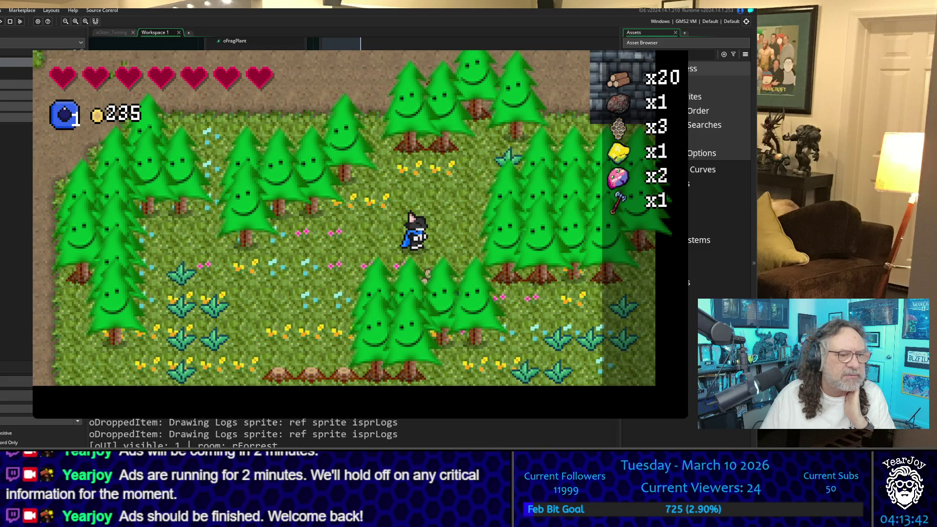
# Stop the running playtest with Escape to return to the editor
pyautogui.press('Escape')
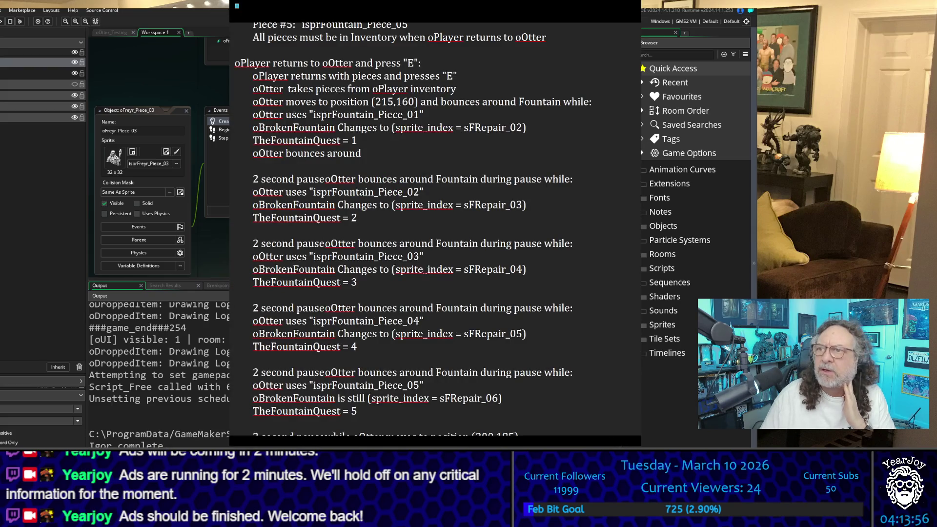
# Scroll through the fountain quest notes and select the otter's target position 215,160
pyautogui.scroll(5, 427, 230)
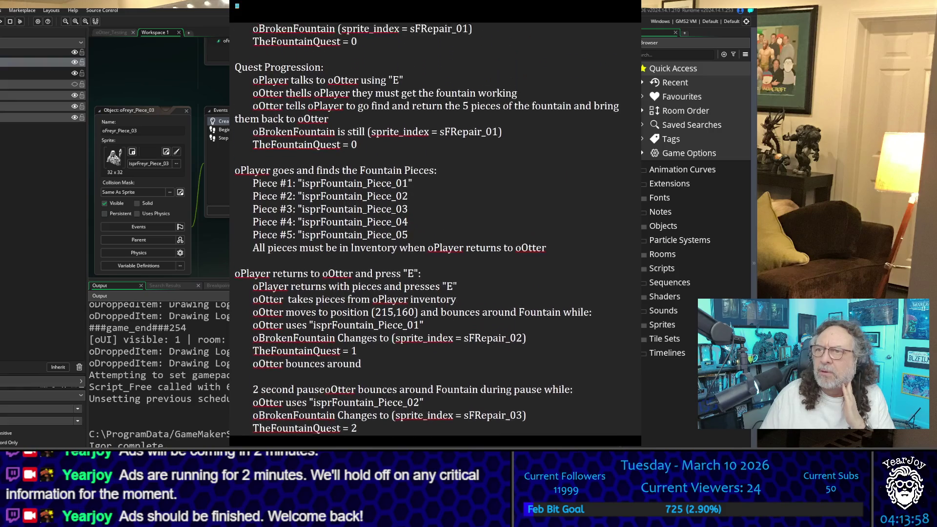
pyautogui.scroll(1, 427, 230)
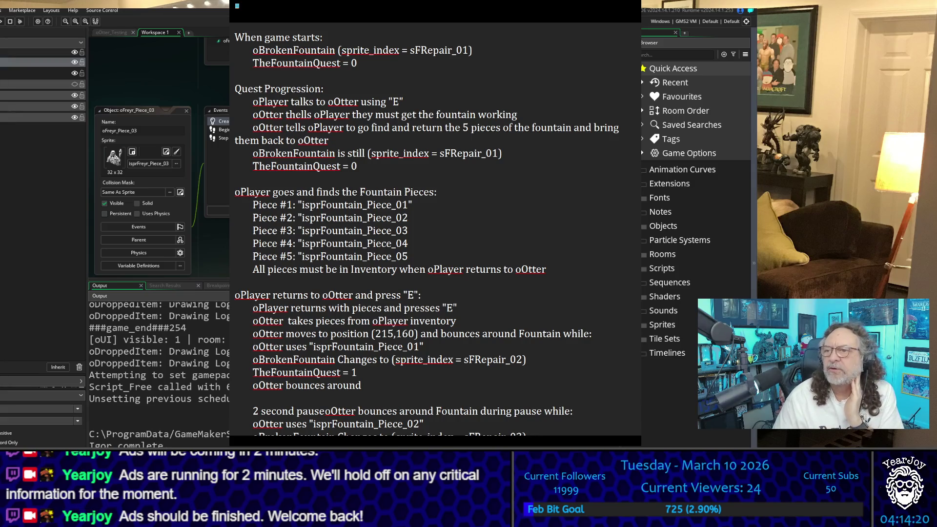
pyautogui.scroll(-3, 427, 230)
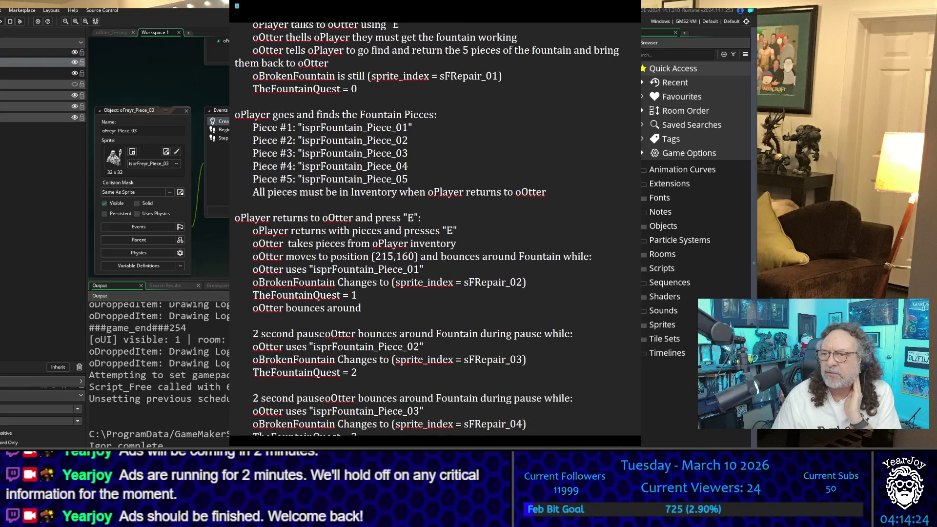
pyautogui.scroll(-3, 434, 230)
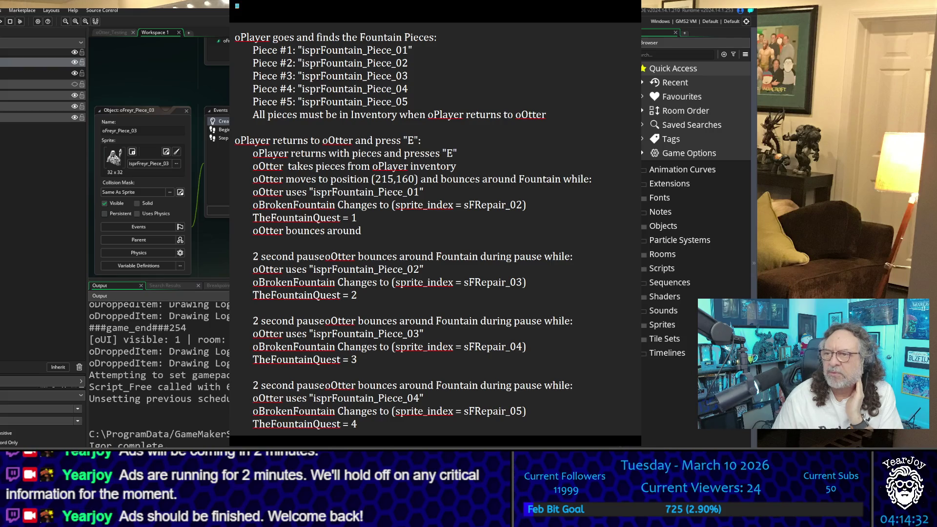
pyautogui.moveTo(375, 179); pyautogui.dragTo(415, 179)
pyautogui.scroll(-2, 317, 157)
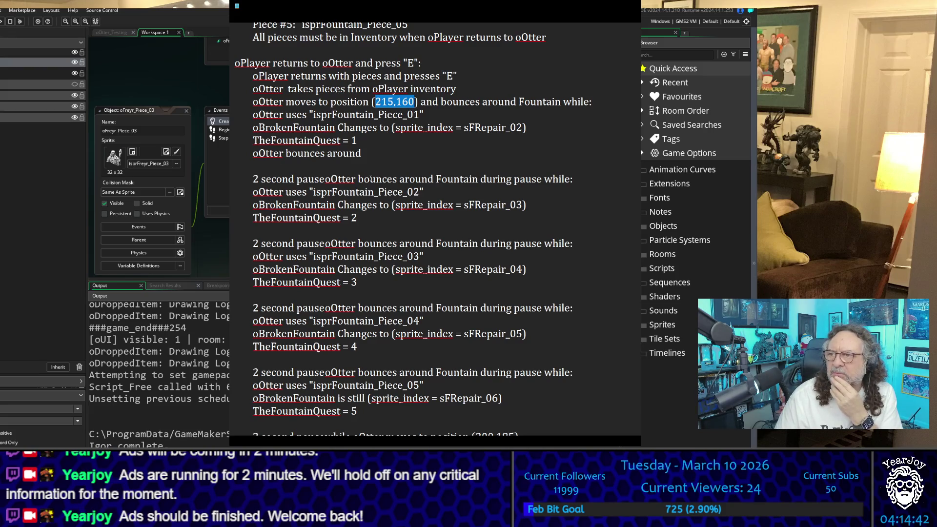
pyautogui.scroll(-3, 371, 178)
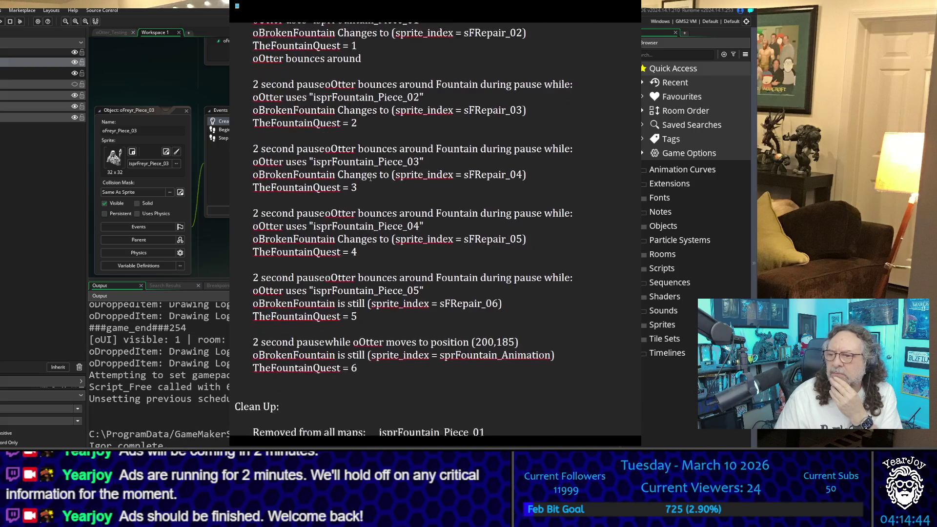
pyautogui.scroll(-1, 371, 179)
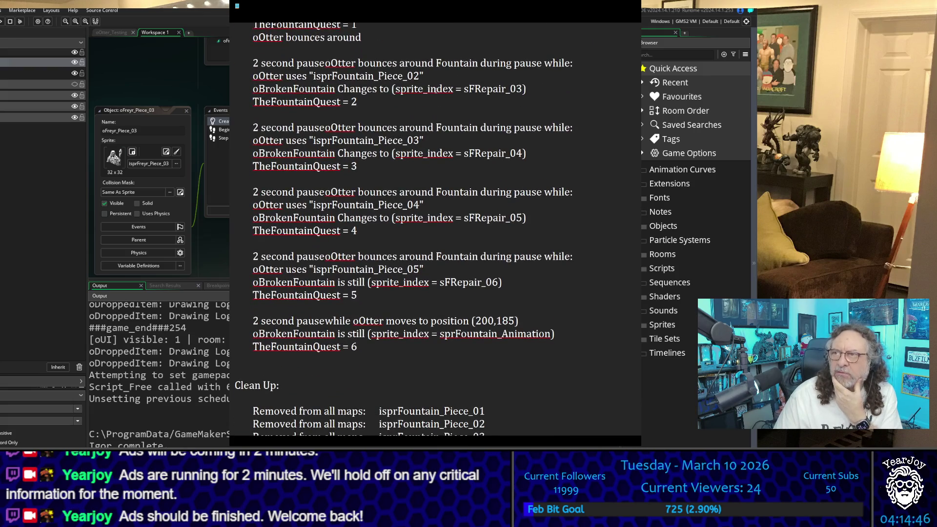
pyautogui.scroll(-5, 358, 145)
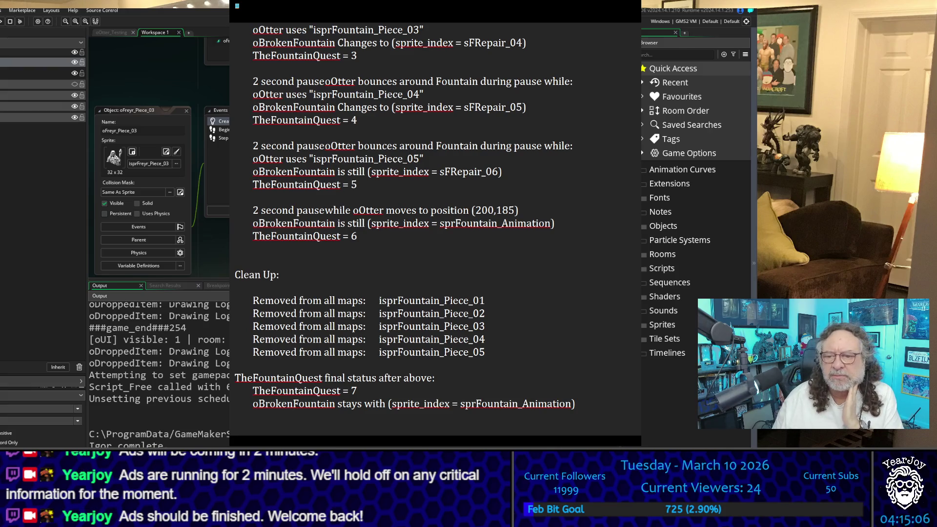
pyautogui.hotkey('alt', 'Tab')
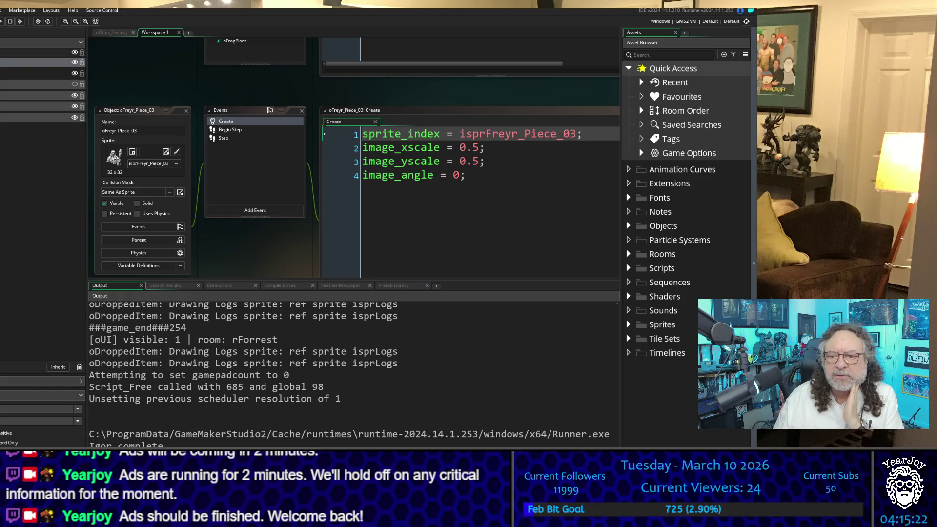
pyautogui.hotkey('alt', 'Tab')
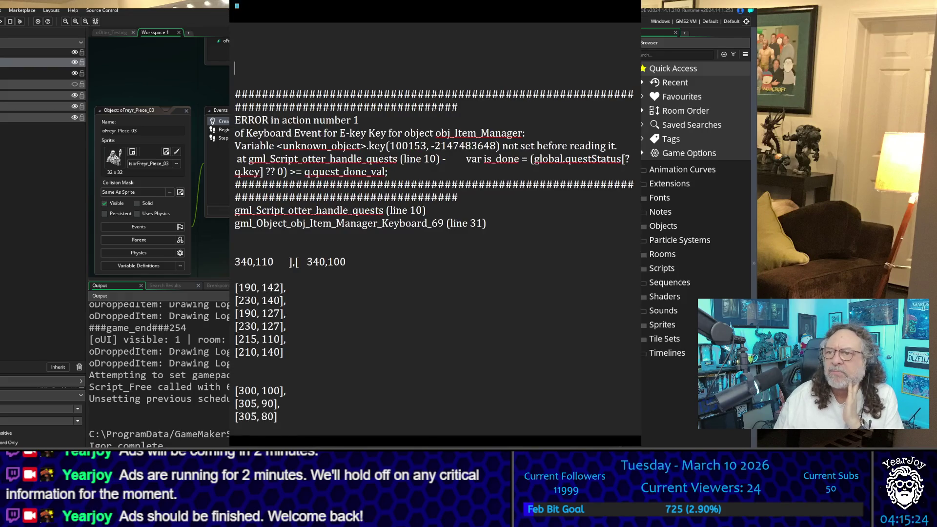
pyautogui.scroll(3, 435, 230)
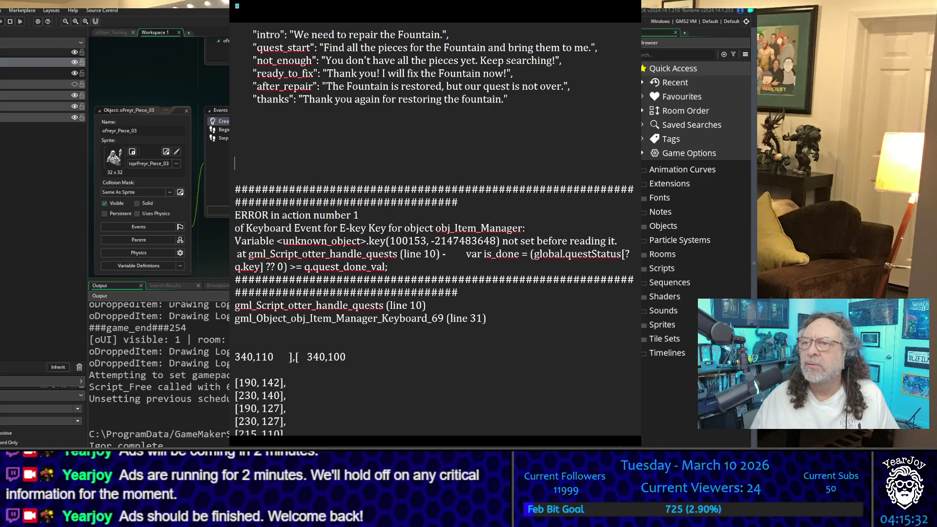
pyautogui.moveTo(253, 35); pyautogui.dragTo(514, 107)
pyautogui.click(514, 106)
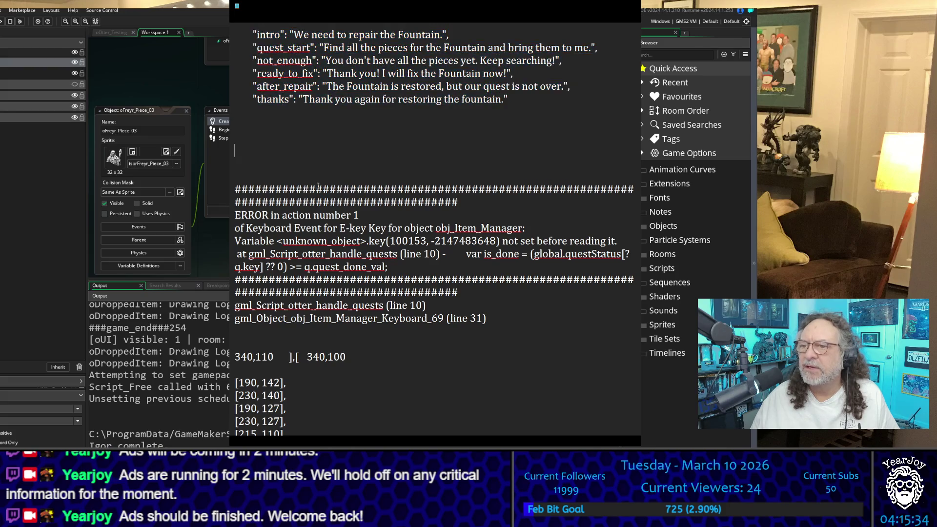
pyautogui.scroll(-2, 342, 147)
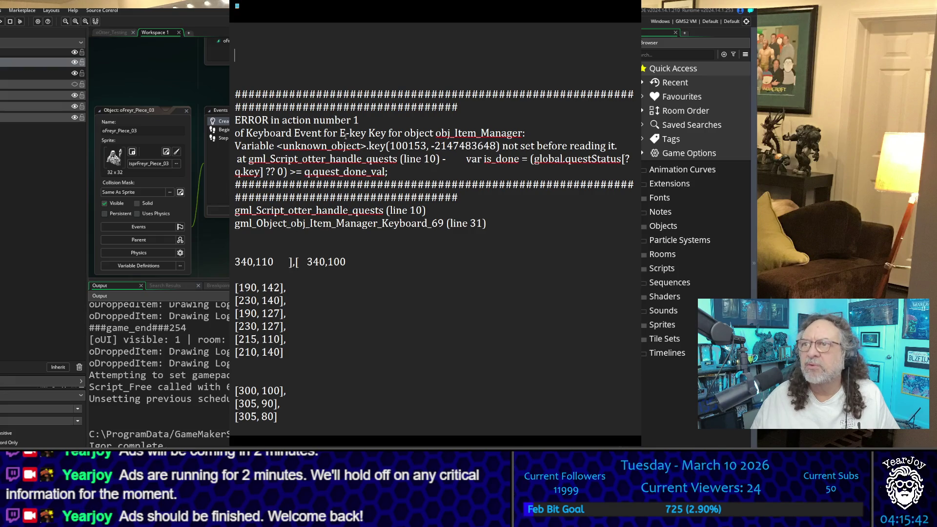
pyautogui.scroll(3, 346, 135)
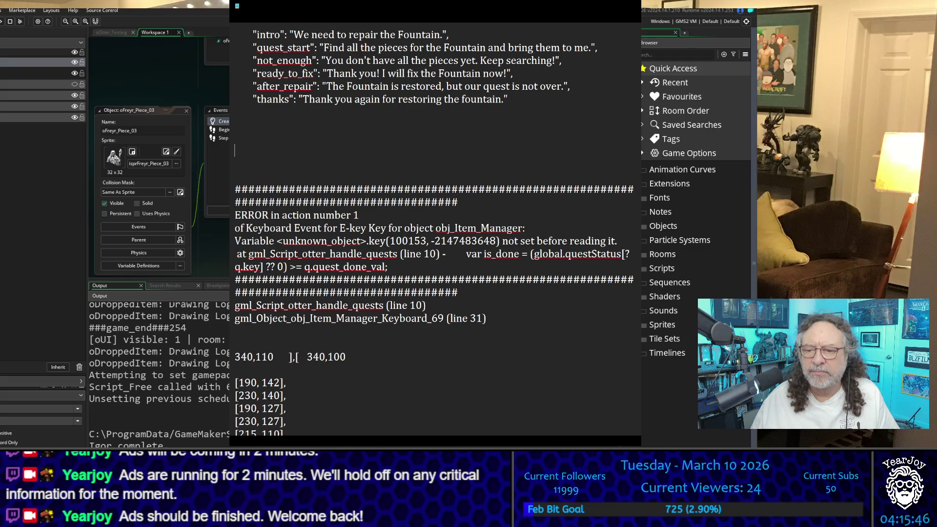
pyautogui.hotkey('alt', 'Tab')
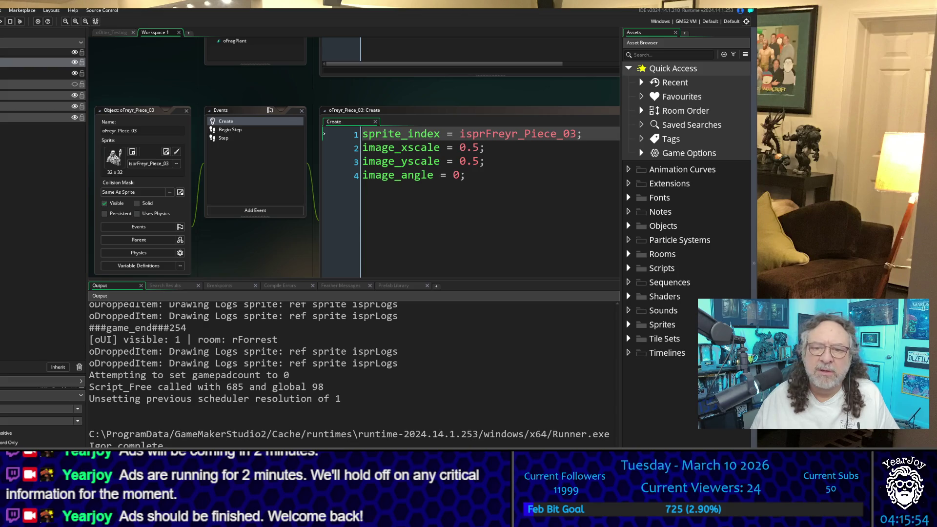
pyautogui.hotkey('alt', 'Tab')
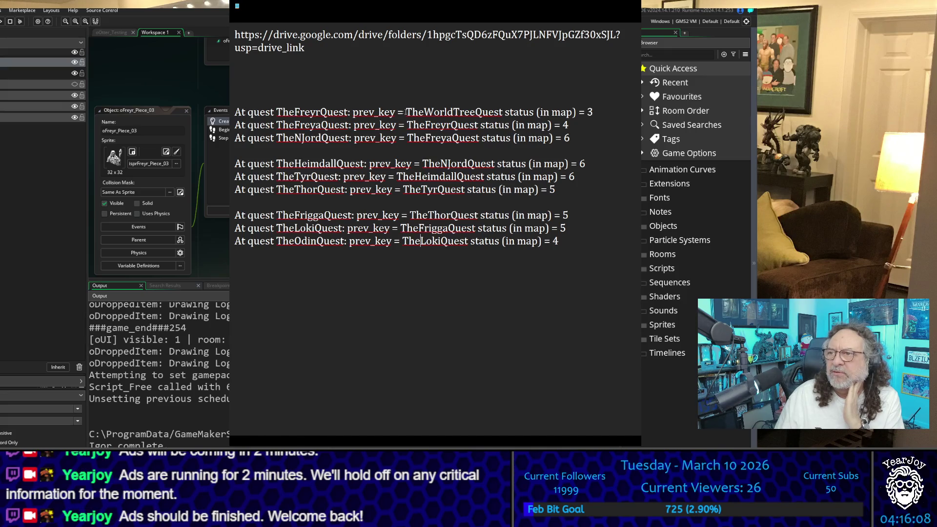
pyautogui.moveTo(405, 112); pyautogui.dragTo(579, 113)
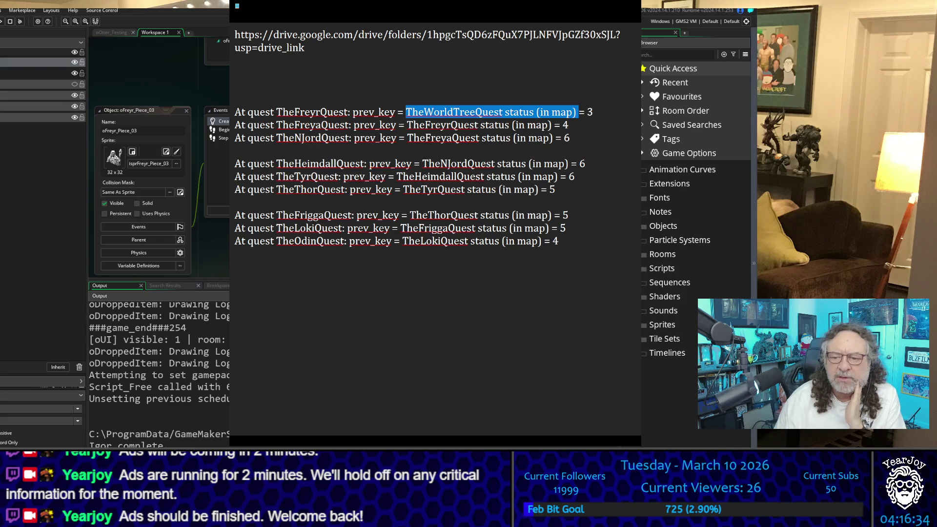
pyautogui.hotkey('alt', 'Tab')
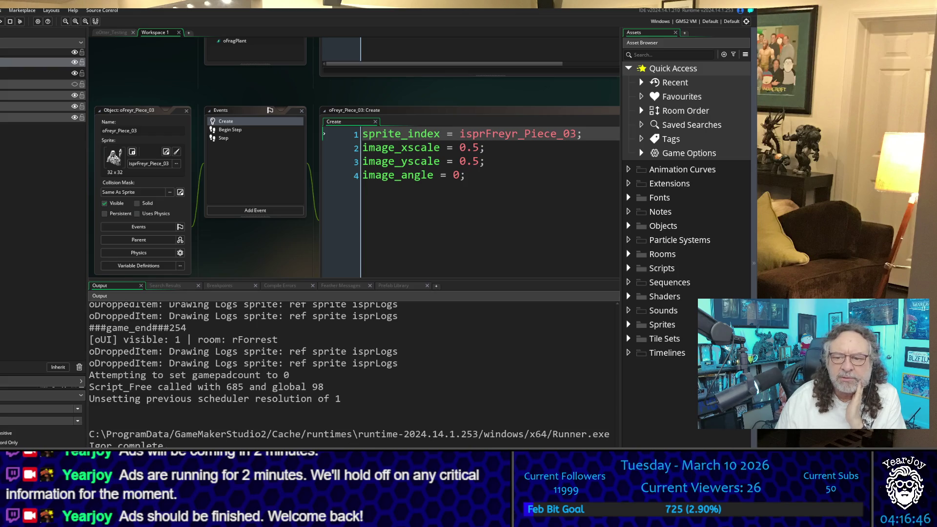
pyautogui.hotkey('alt', 'Tab')
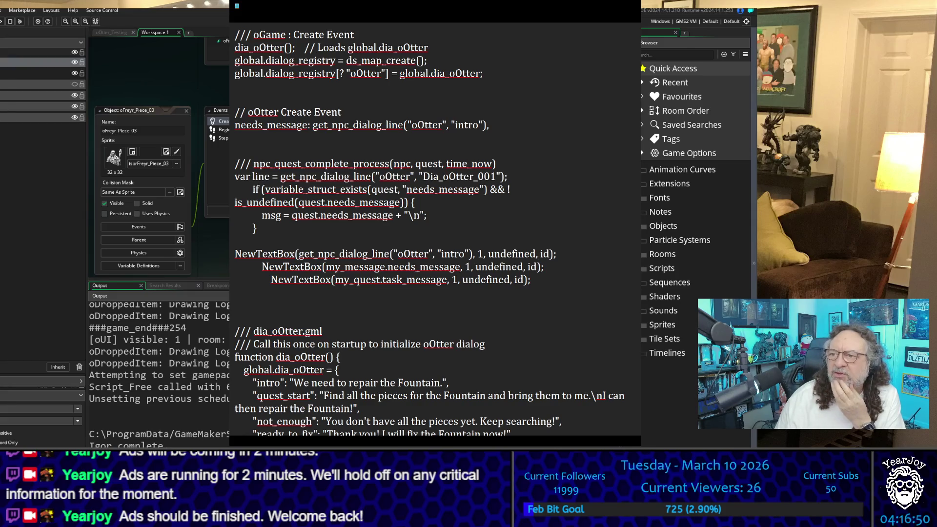
pyautogui.scroll(-3, 430, 224)
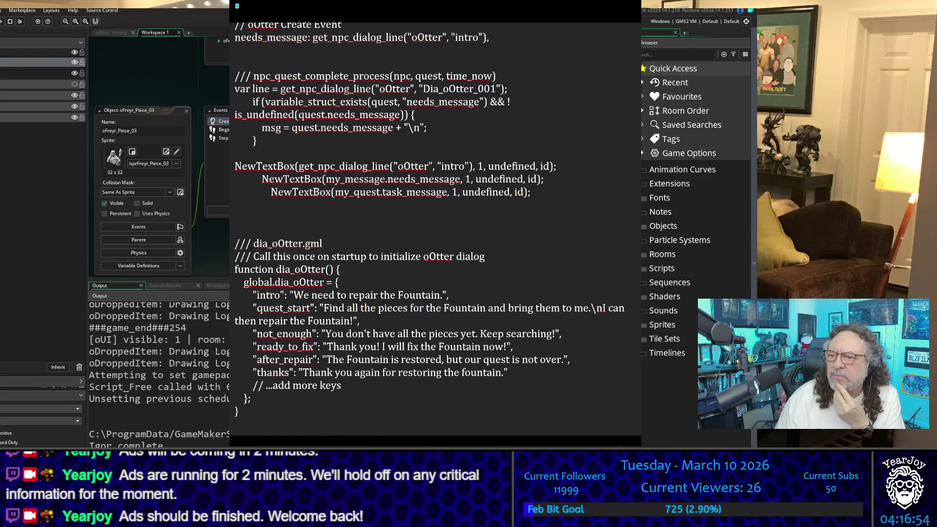
pyautogui.scroll(-3, 430, 219)
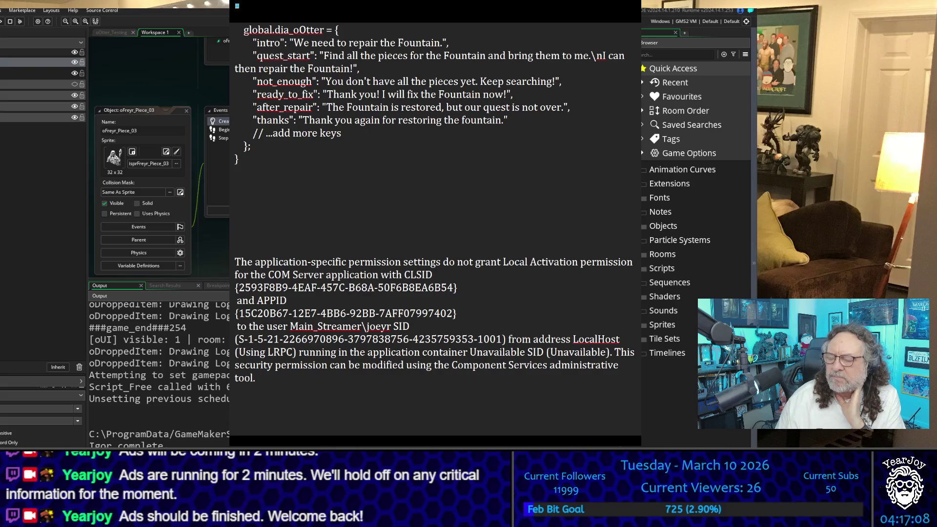
pyautogui.scroll(9, 435, 230)
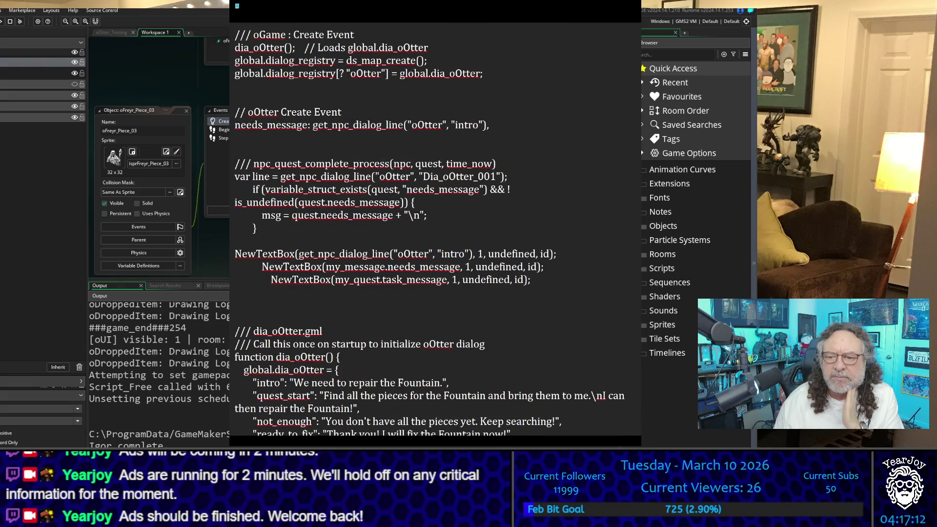
pyautogui.hotkey('alt', 'Tab')
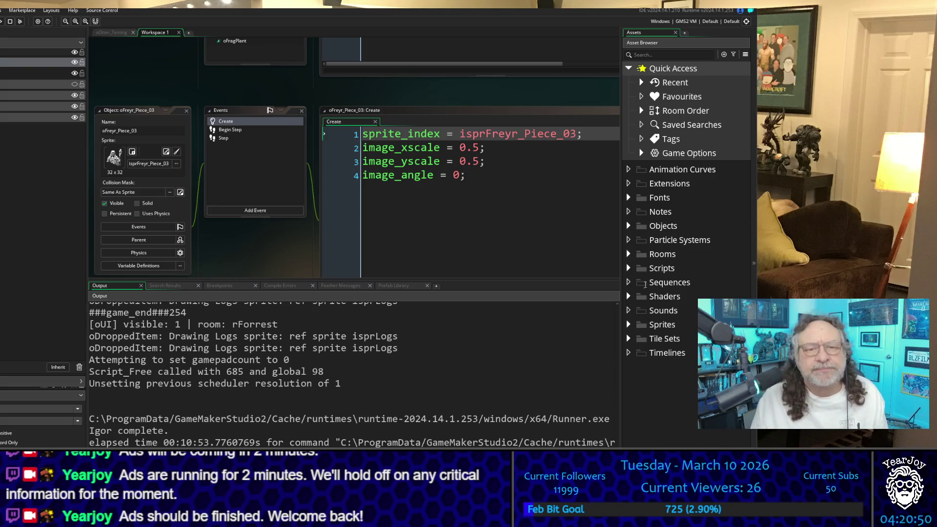
pyautogui.moveTo(490, 176)
pyautogui.mouseDown()
pyautogui.moveTo(386, 176)
pyautogui.moveTo(362, 148)
pyautogui.mouseUp()
pyautogui.hotkey('ctrl', 'c')
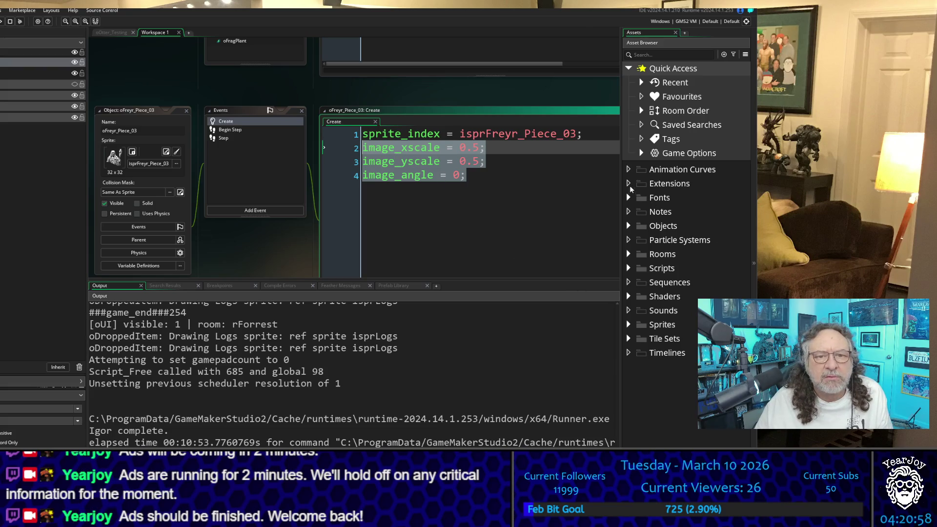
# Expand Objects > Inventory > Gods > Freyr and paste the scale/angle lines into oFreyr_Piece_01's Create
pyautogui.click(628, 227)
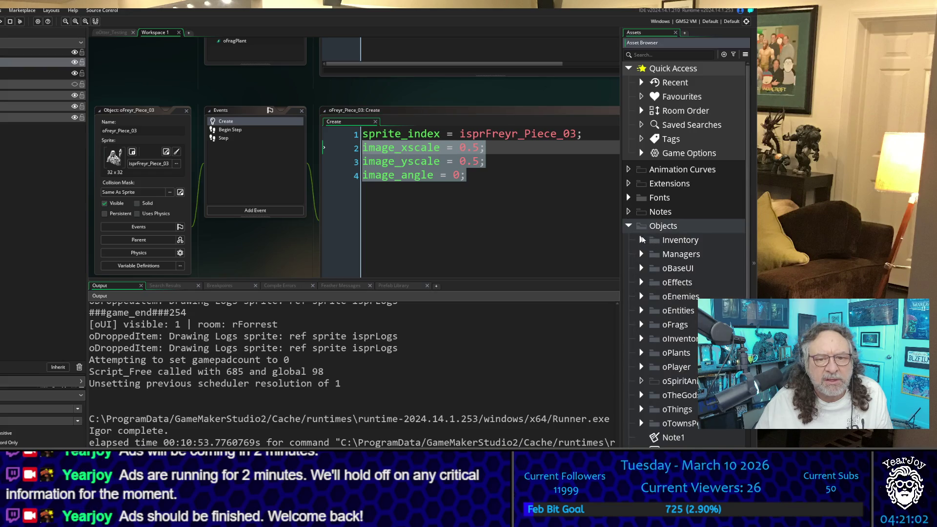
pyautogui.click(642, 239)
pyautogui.click(656, 268)
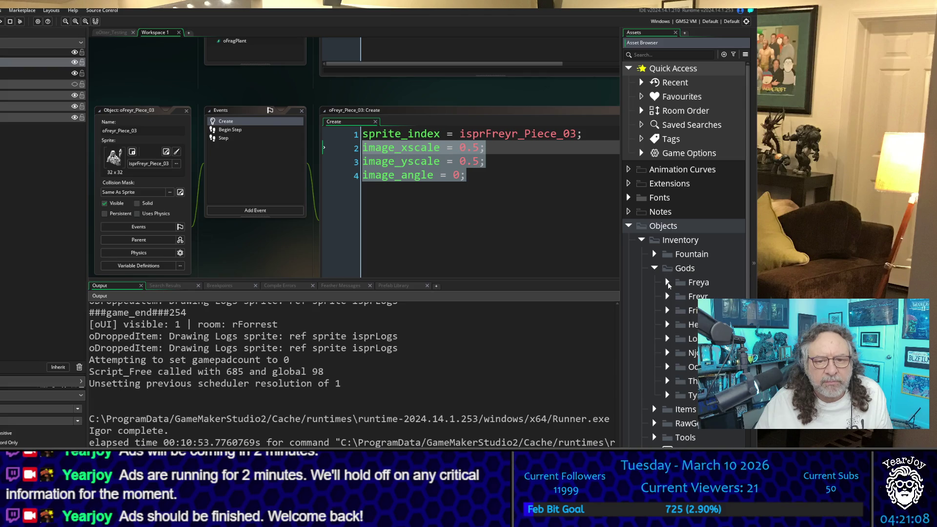
pyautogui.click(668, 297)
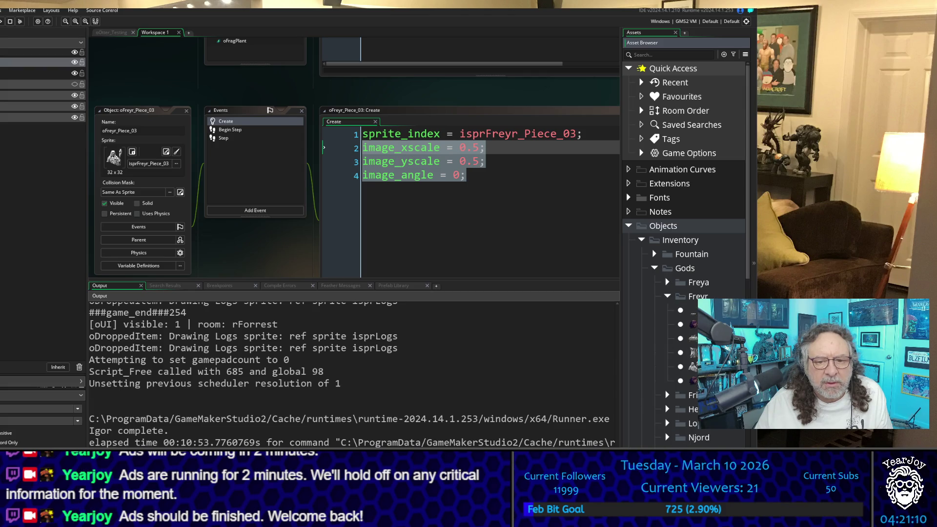
pyautogui.doubleClick(688, 338)
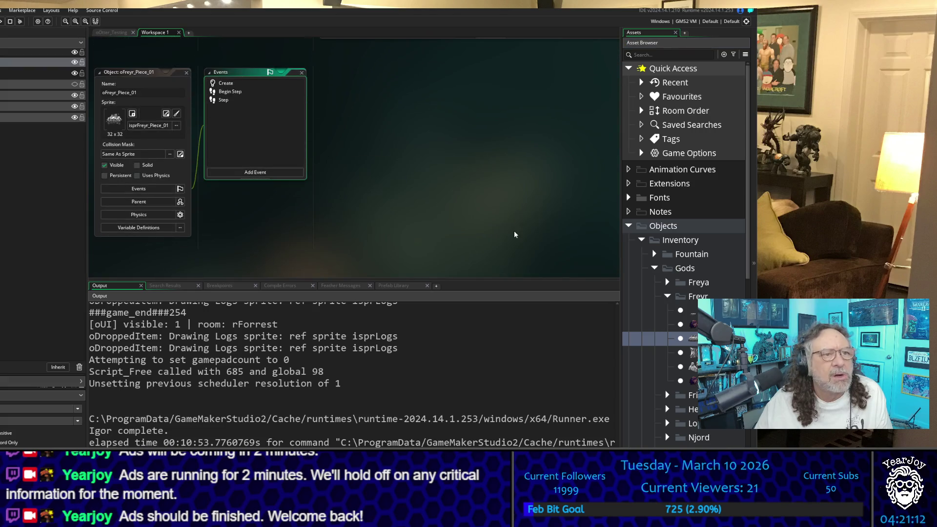
pyautogui.click(223, 85)
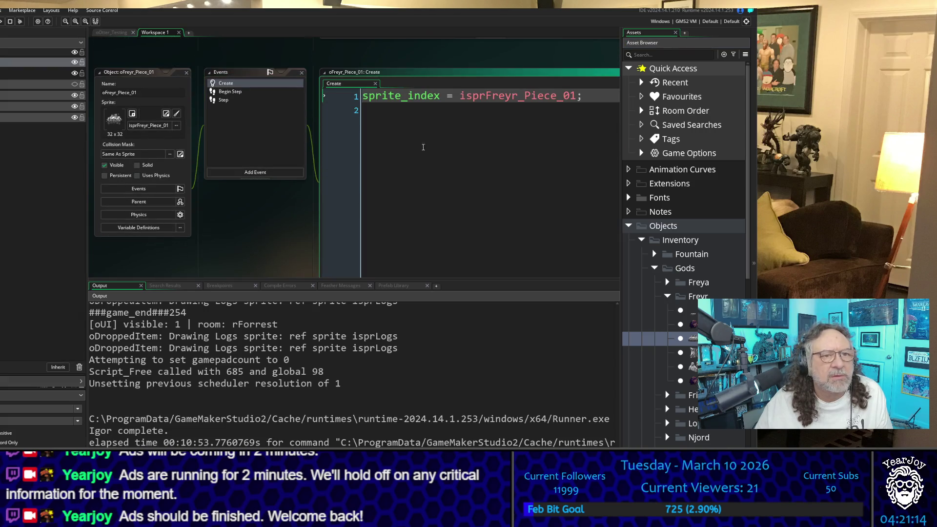
pyautogui.click(409, 149)
pyautogui.hotkey('ctrl', 'v')
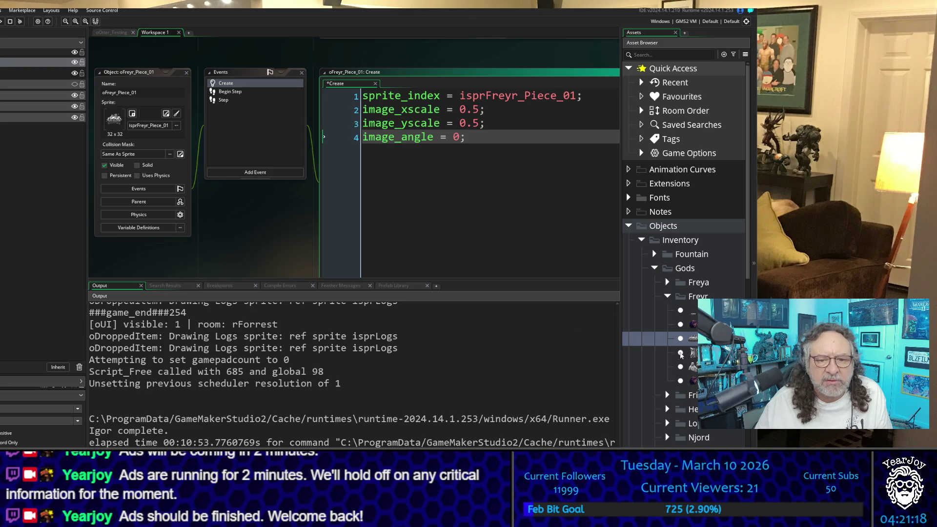
# Paste the same half-scale, zero-angle lines into oFreyr_Piece_02's Create, then open oFreyr_Piece_03 and oFreyr_Base
pyautogui.doubleClick(681, 353)
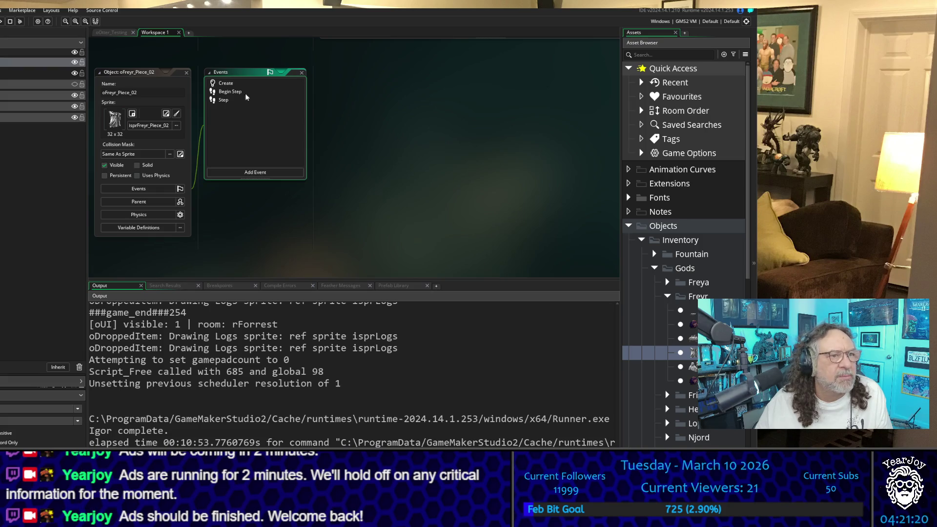
pyautogui.doubleClick(226, 83)
pyautogui.hotkey('ctrl', 'v')
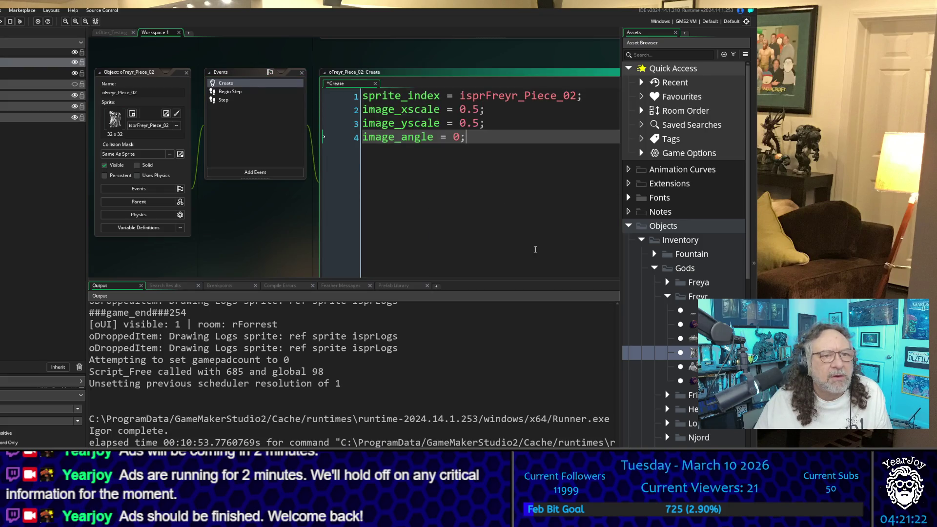
pyautogui.doubleClick(679, 370)
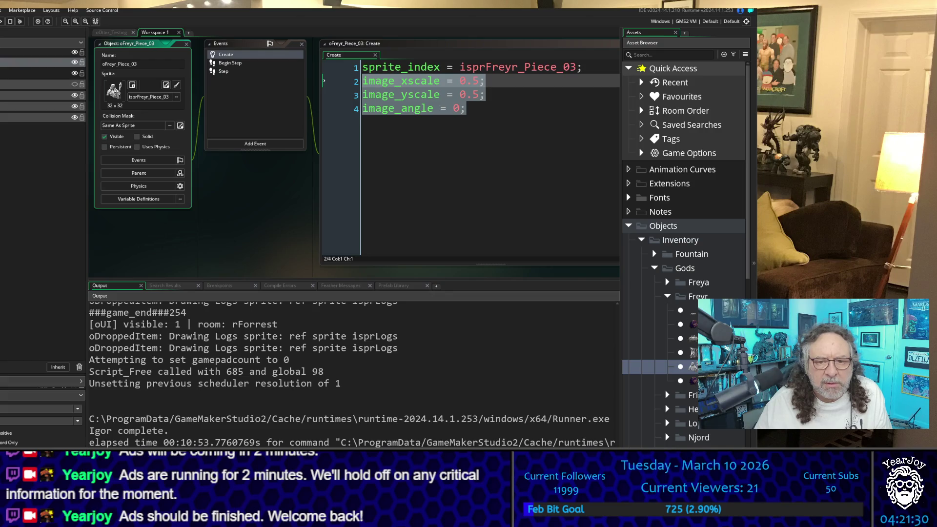
pyautogui.doubleClick(693, 312)
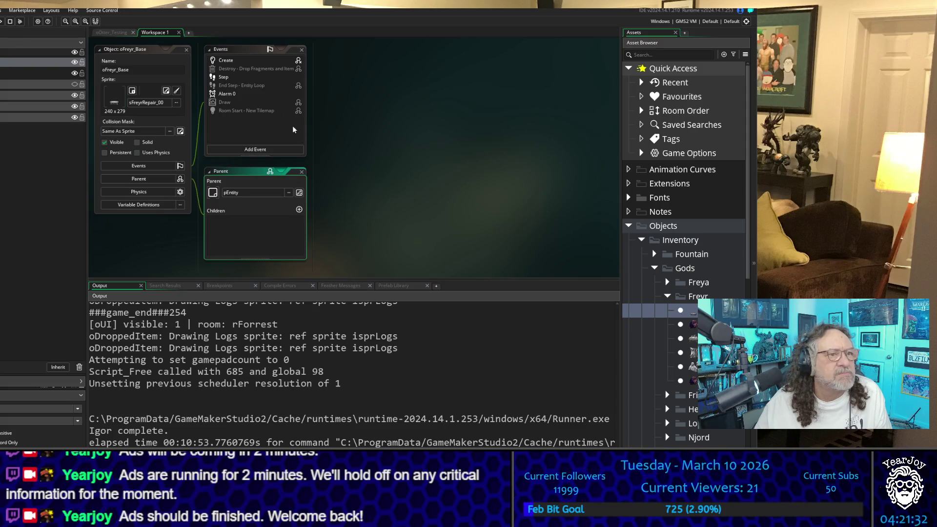
# Review oFreyr_Base's Create code with the update_freyr_sprite status switch
pyautogui.click(247, 63)
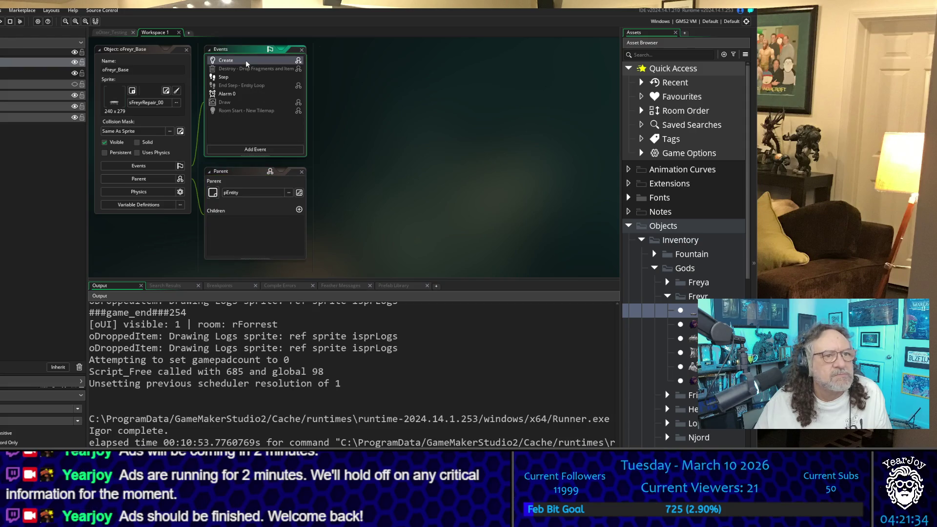
pyautogui.scroll(-2, 453, 211)
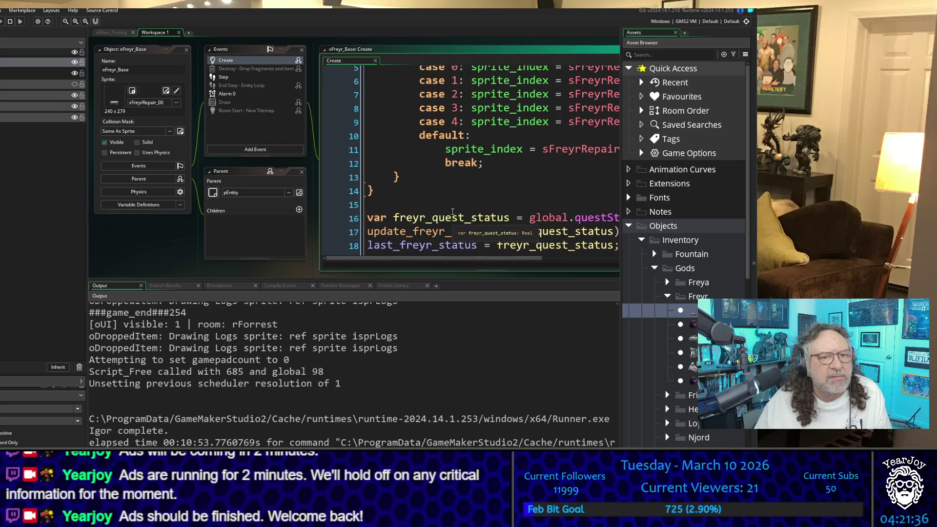
pyautogui.scroll(1, 452, 211)
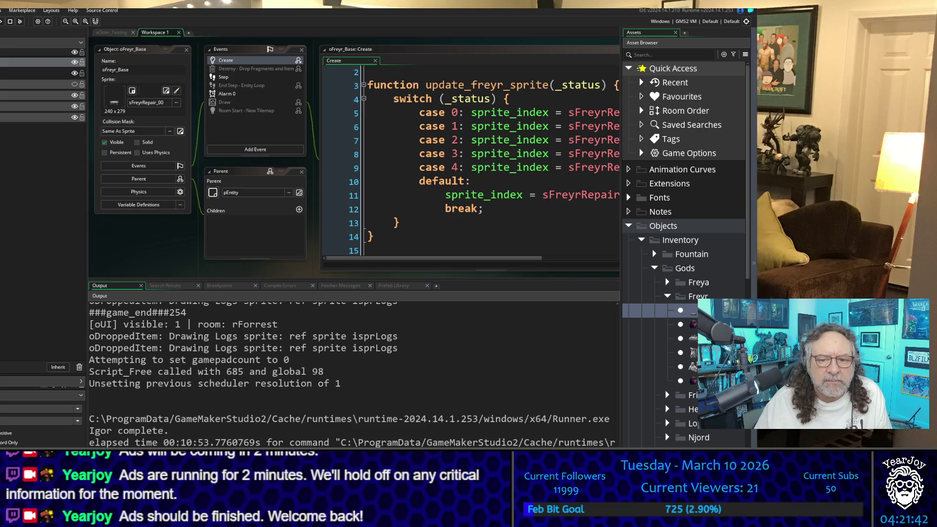
# Widen the IDE and the asset list panel, then expand the Freya objects folder
pyautogui.moveTo(756, 146); pyautogui.dragTo(864, 147)
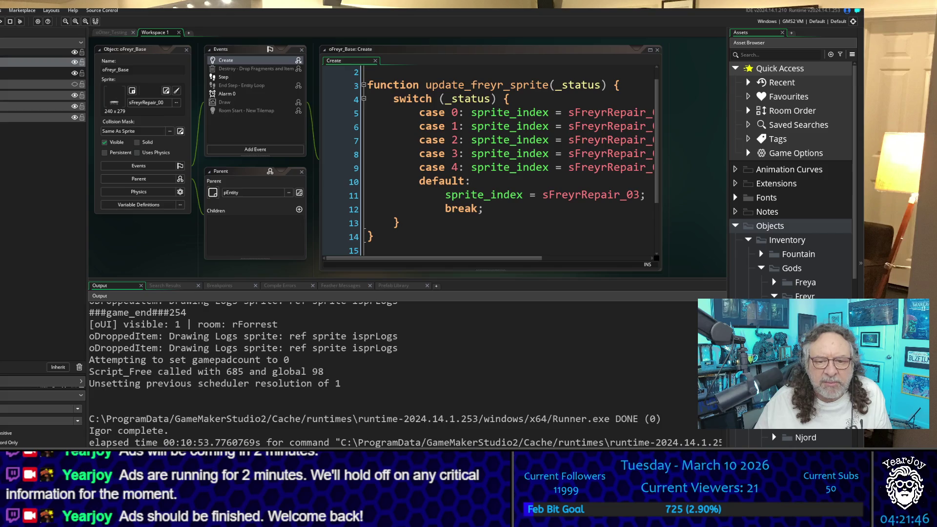
pyautogui.moveTo(727, 211); pyautogui.dragTo(634, 211)
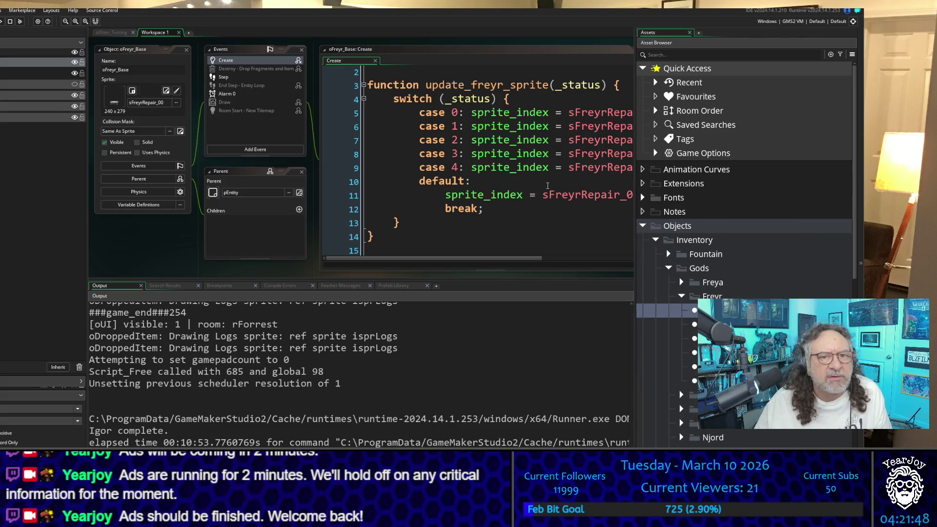
pyautogui.scroll(-1, 548, 185)
pyautogui.scroll(1, 537, 176)
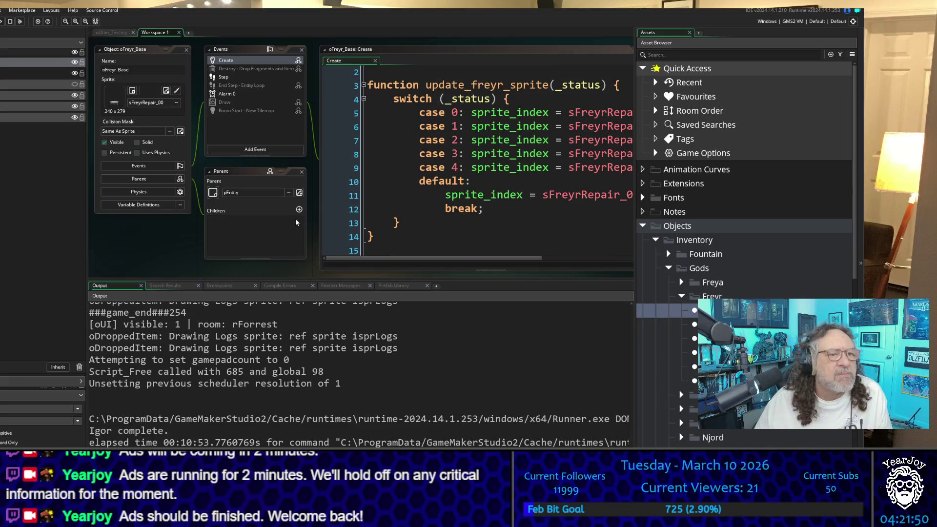
pyautogui.click(681, 282)
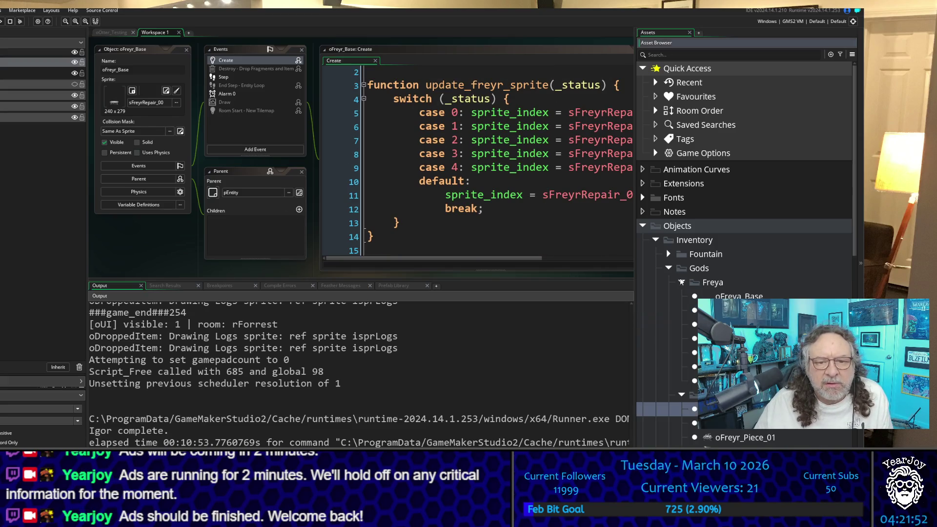
# Add 0.5 x/y scale and image_angle 0 to the Create events of oFreya_Piece_01, _02 and _03
pyautogui.doubleClick(695, 324)
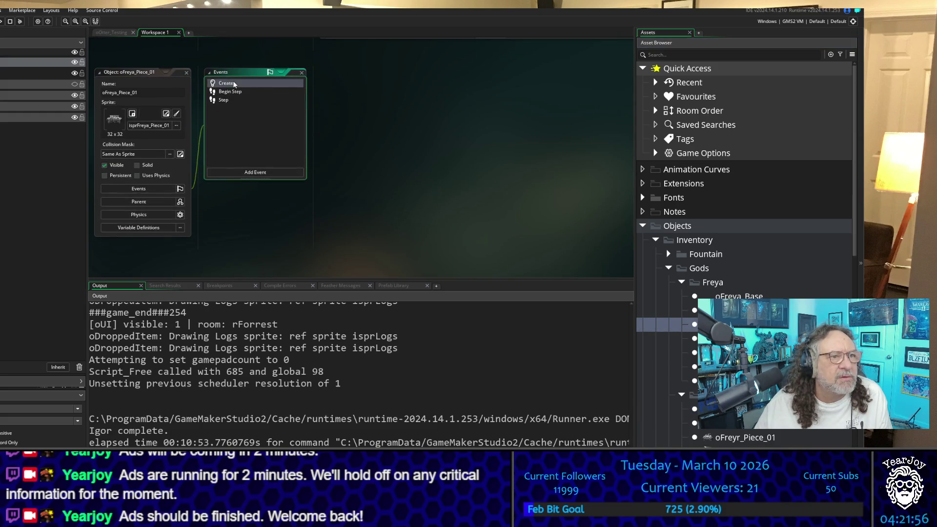
pyautogui.click(233, 82)
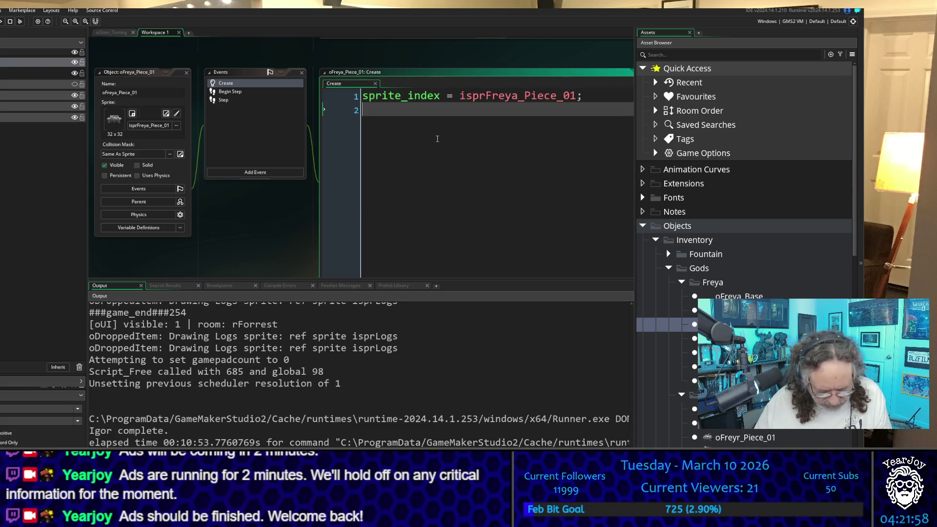
pyautogui.hotkey('ctrl', 'v')
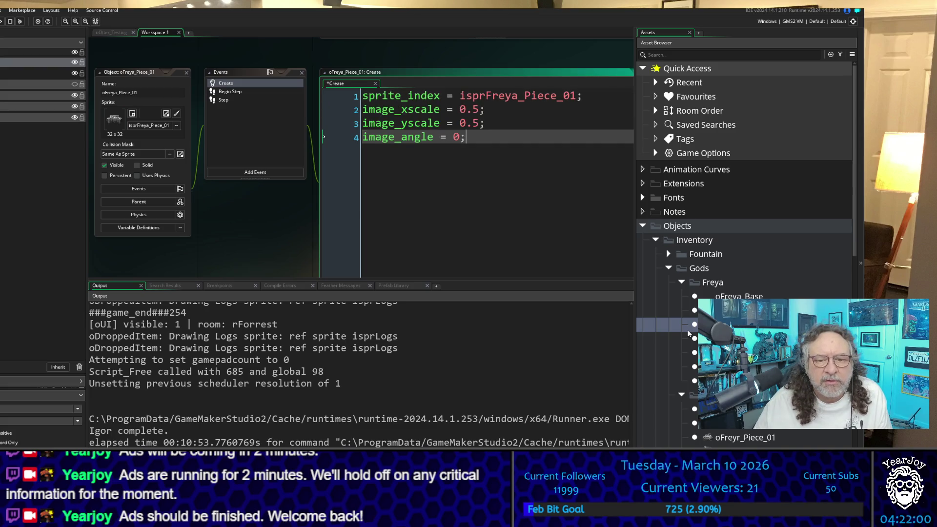
pyautogui.doubleClick(688, 335)
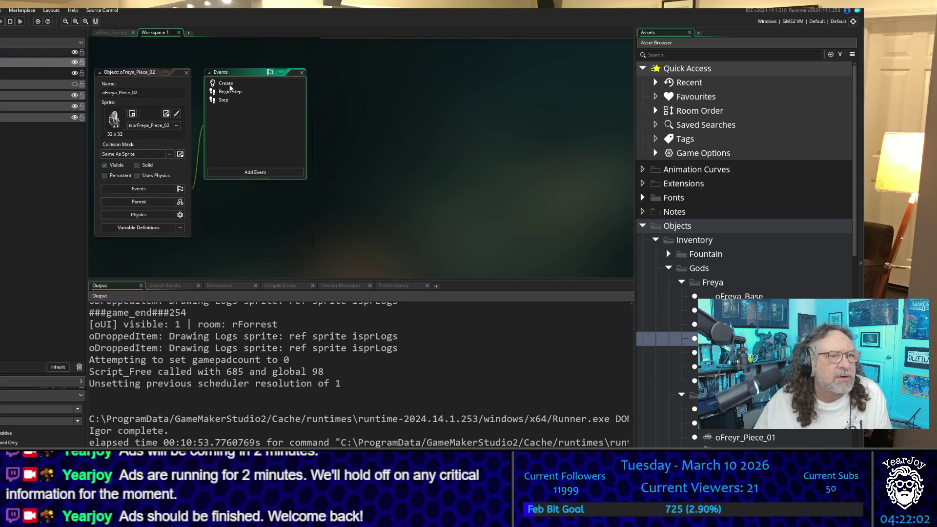
pyautogui.doubleClick(225, 83)
pyautogui.hotkey('ctrl', 'v')
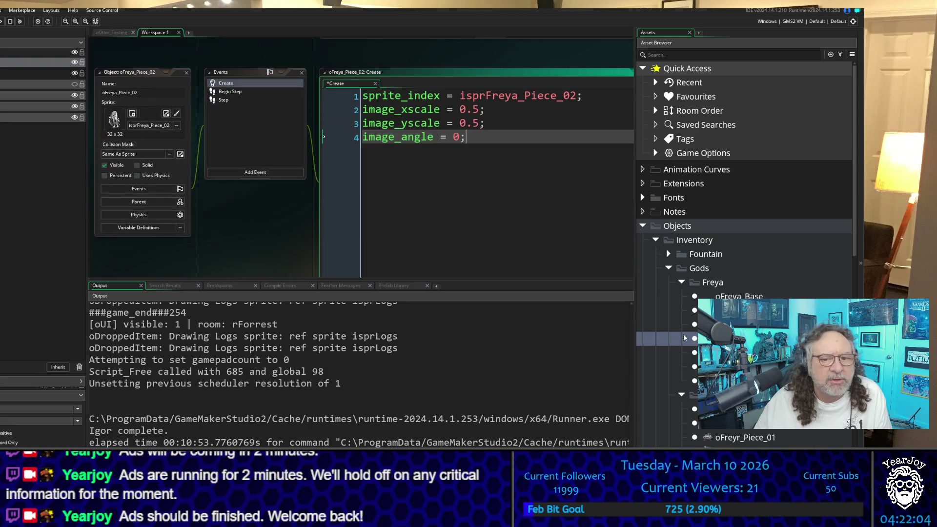
pyautogui.doubleClick(688, 352)
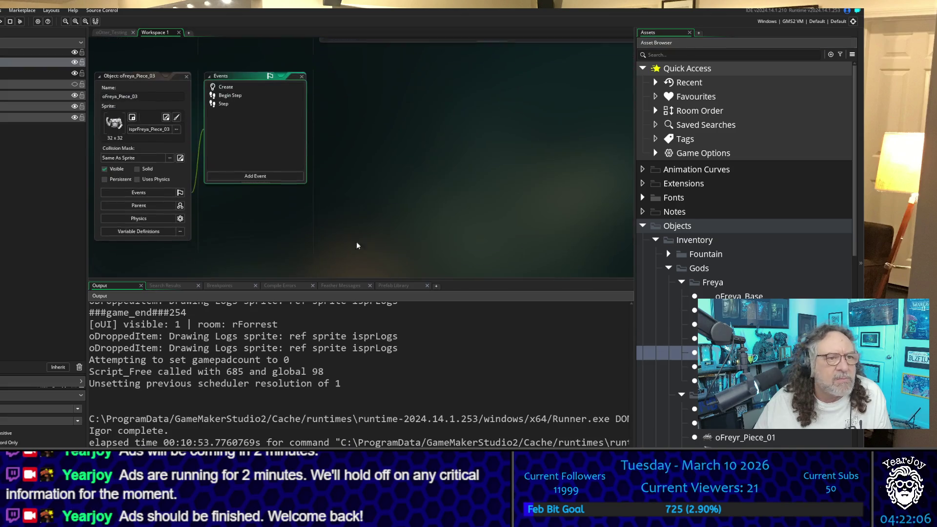
pyautogui.doubleClick(225, 84)
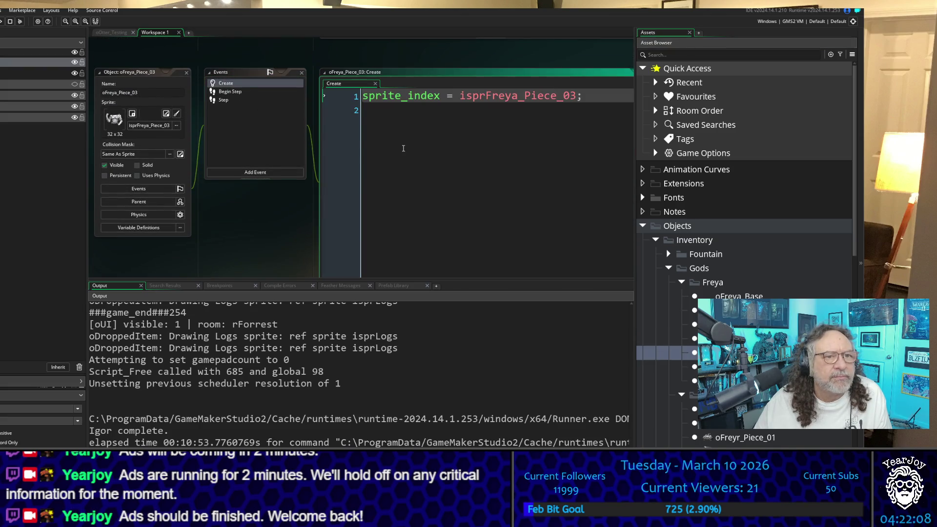
pyautogui.write('image_xscale = 0.5; image_yscale = 0.5; image_angle = 0;')
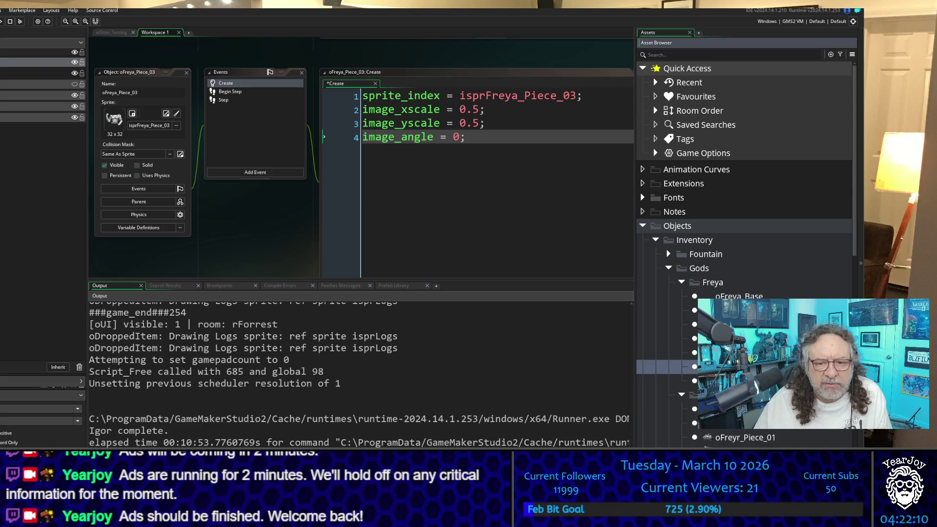
# Add the same scale and angle lines to oFreya_Piece_04 and _05, then expand the Frigga folder
pyautogui.doubleClick(667, 366)
pyautogui.doubleClick(225, 83)
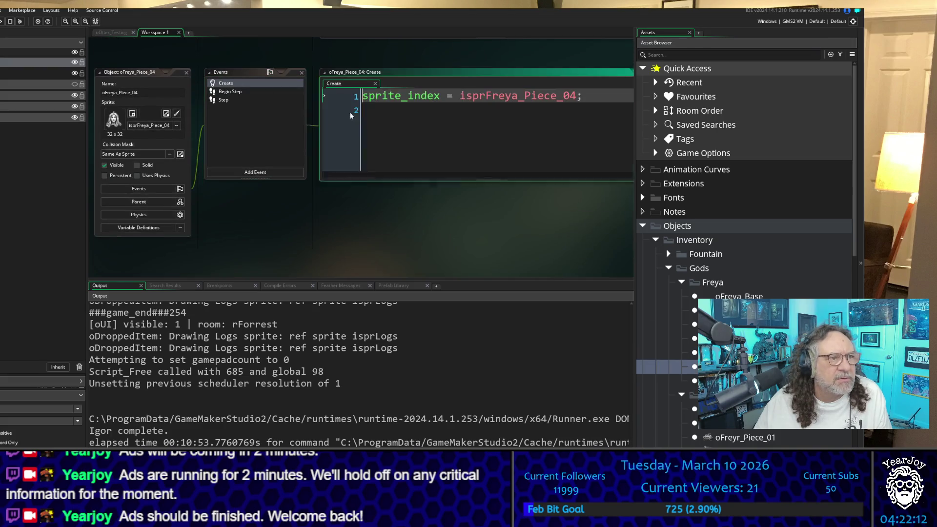
pyautogui.write('image_xscale = 0.5; image_yscale = 0.5; image_angle = 0;')
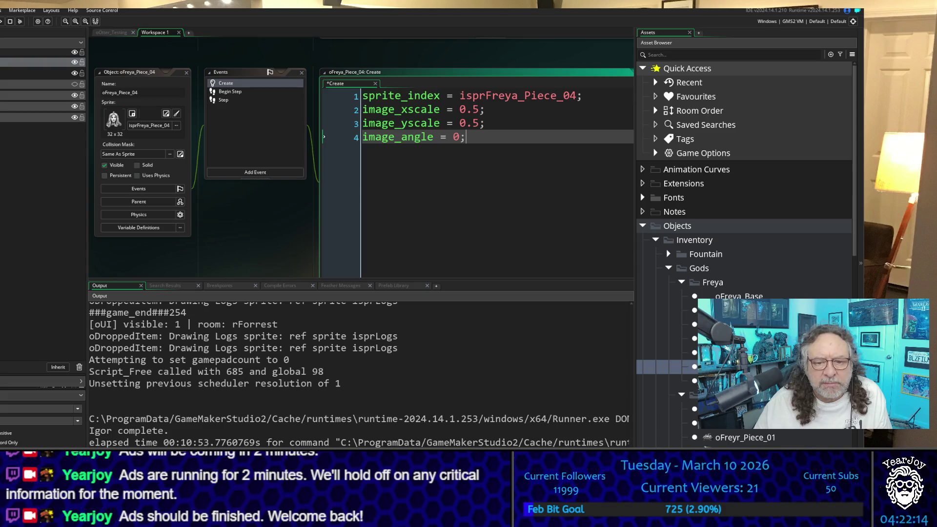
pyautogui.doubleClick(666, 380)
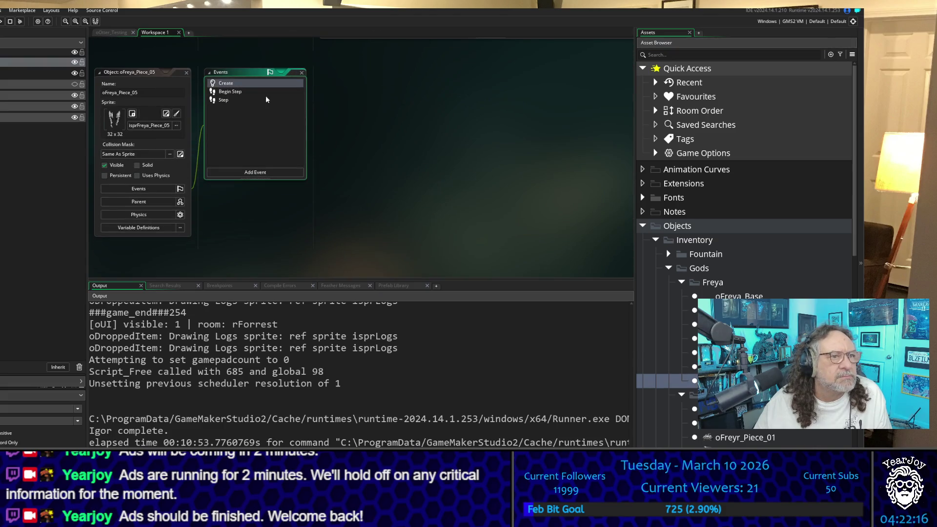
pyautogui.doubleClick(223, 84)
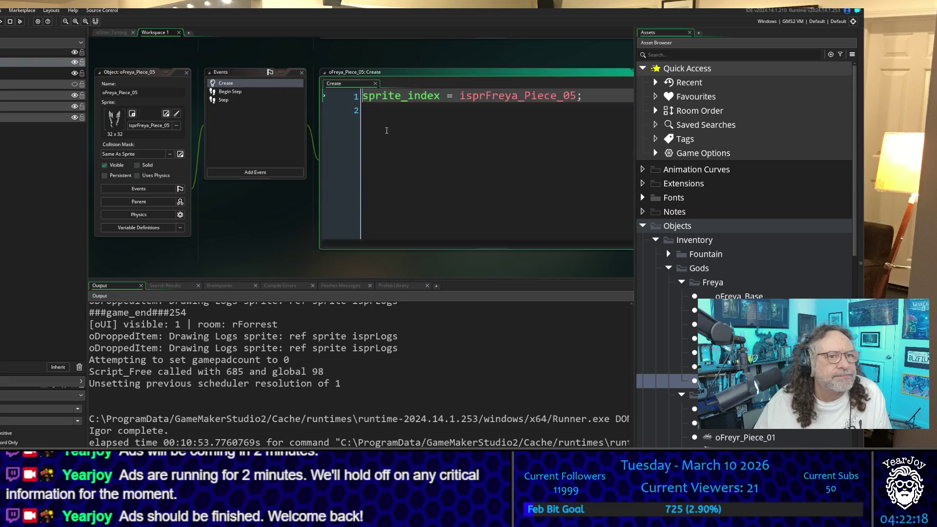
pyautogui.write('image_xscale = 0.5; image_yscale = 0.5; image_angle = 0;')
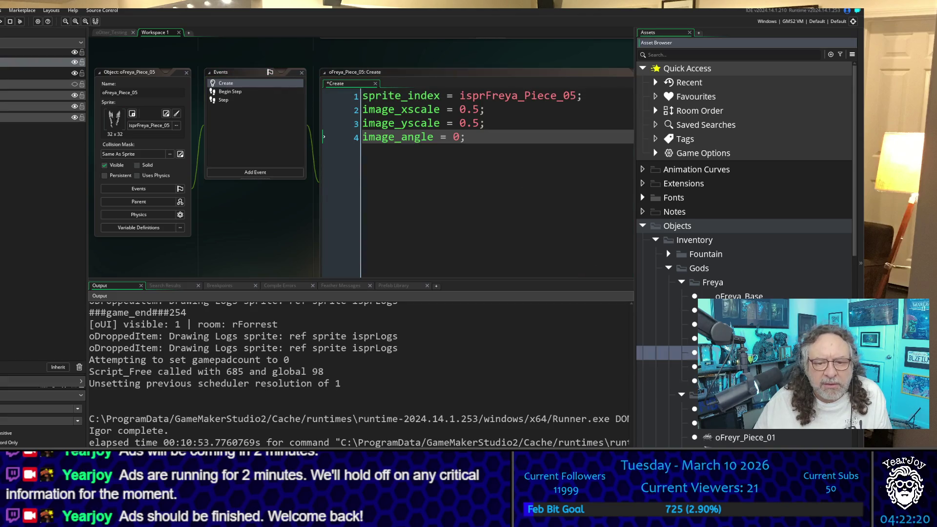
pyautogui.scroll(-4, 744, 244)
pyautogui.scroll(-4, 745, 195)
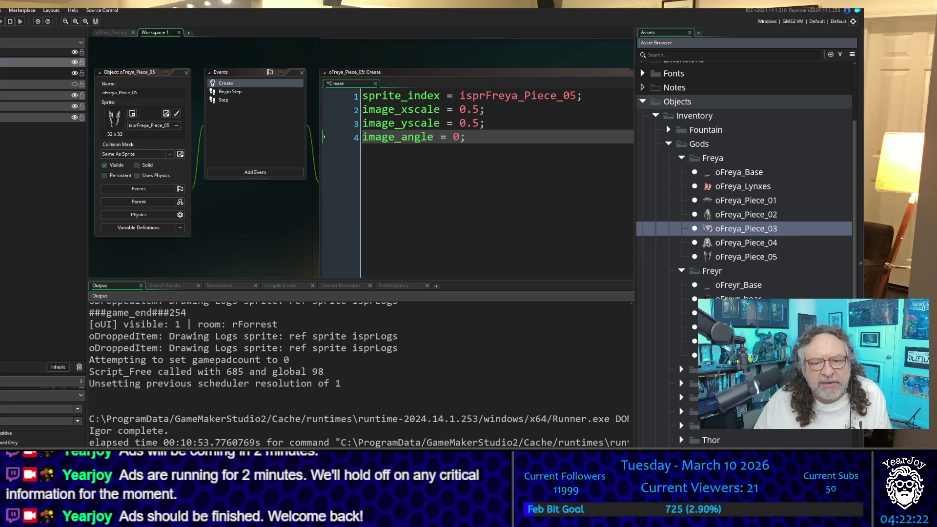
pyautogui.click(681, 373)
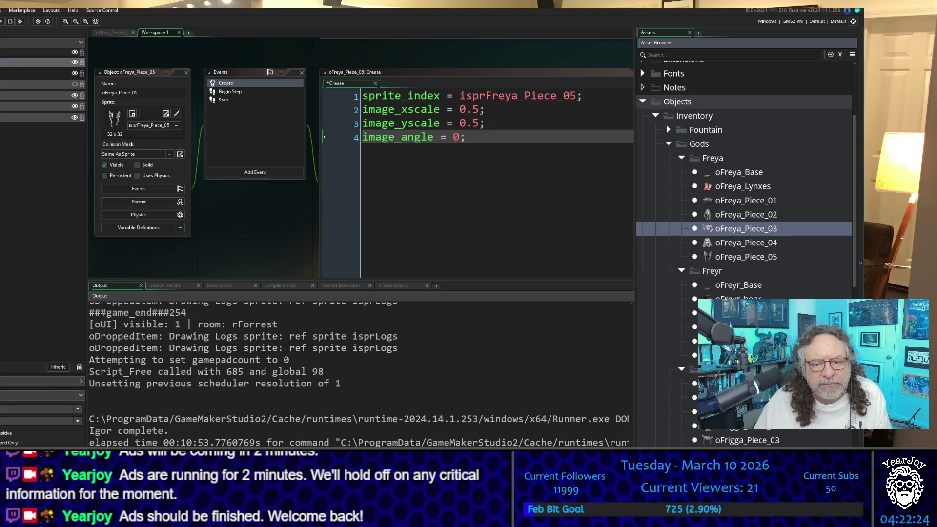
# Paste the 0.5 x/y scale and zero-angle lines into the Create code of oFrigga_Piece_01, 02 and 03
pyautogui.doubleClick(732, 411)
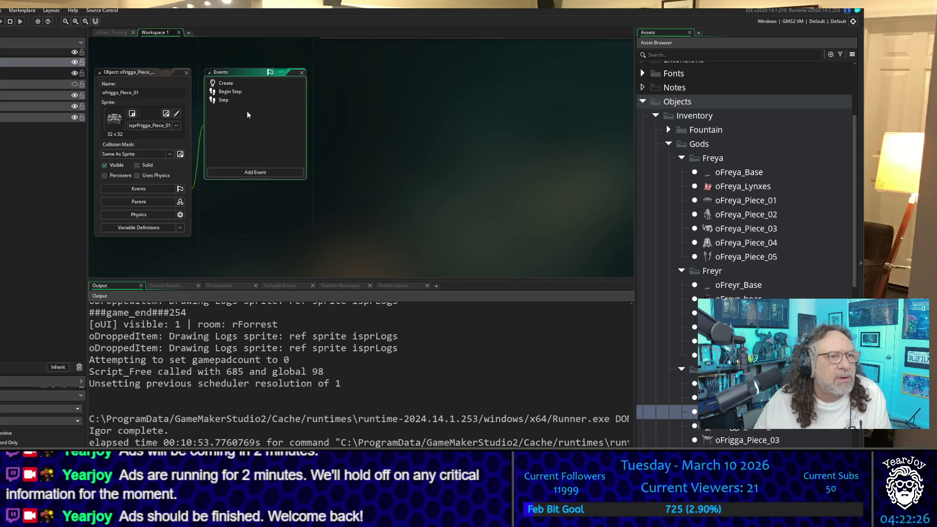
pyautogui.doubleClick(226, 84)
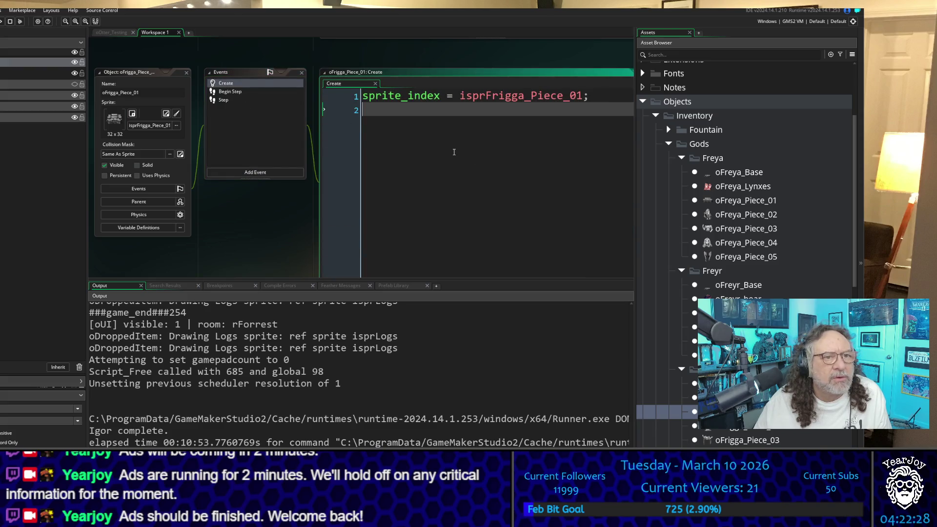
pyautogui.write('image_xscale = 0.5; image_yscale = 0.5; image_angle = 0;')
pyautogui.doubleClick(732, 425)
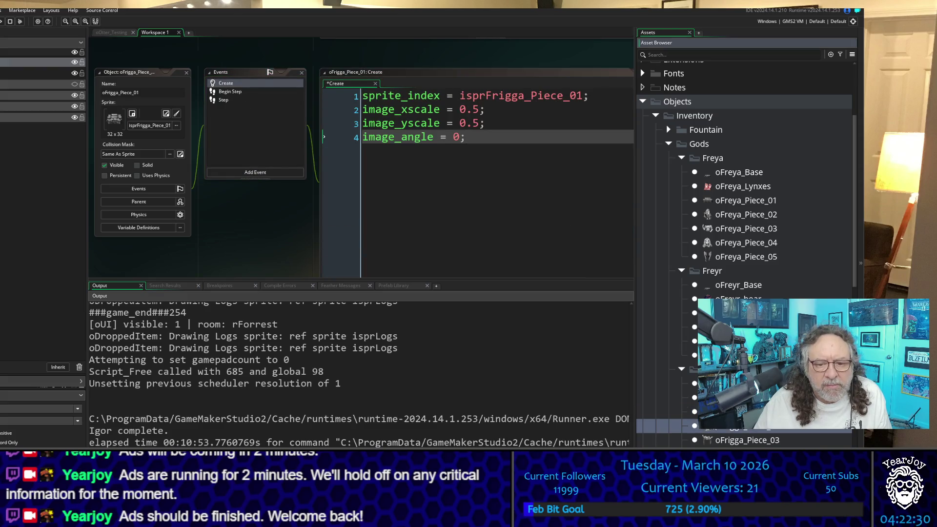
pyautogui.doubleClick(226, 84)
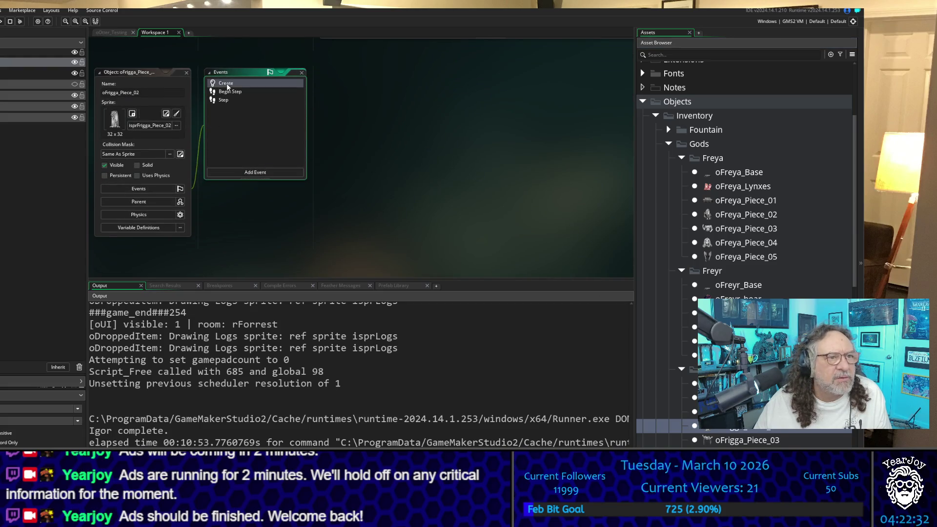
pyautogui.write('image_xscale = 0.5; image_yscale = 0.5; image_angle = 0;')
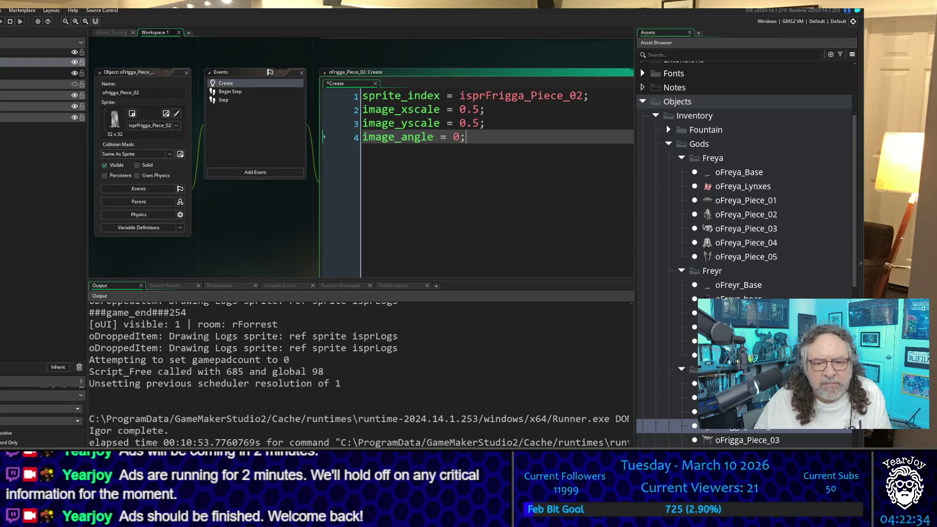
pyautogui.doubleClick(747, 440)
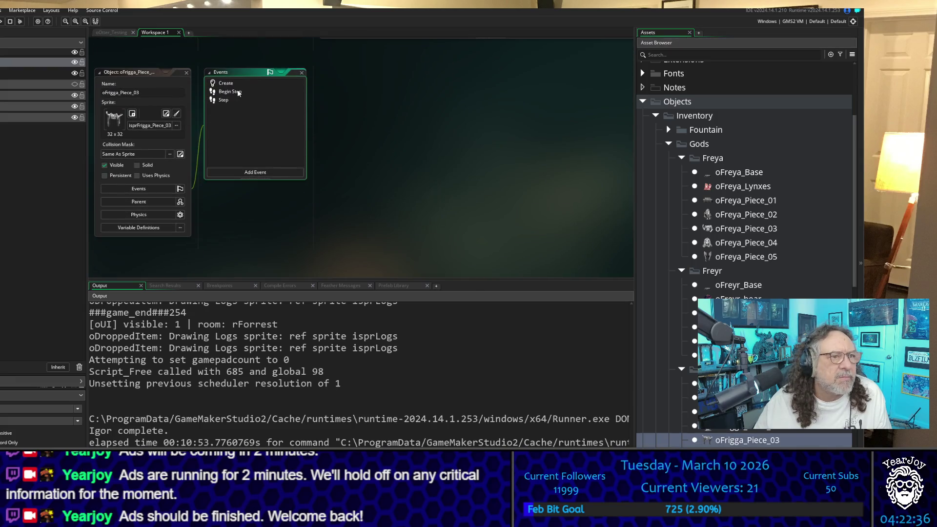
pyautogui.doubleClick(226, 83)
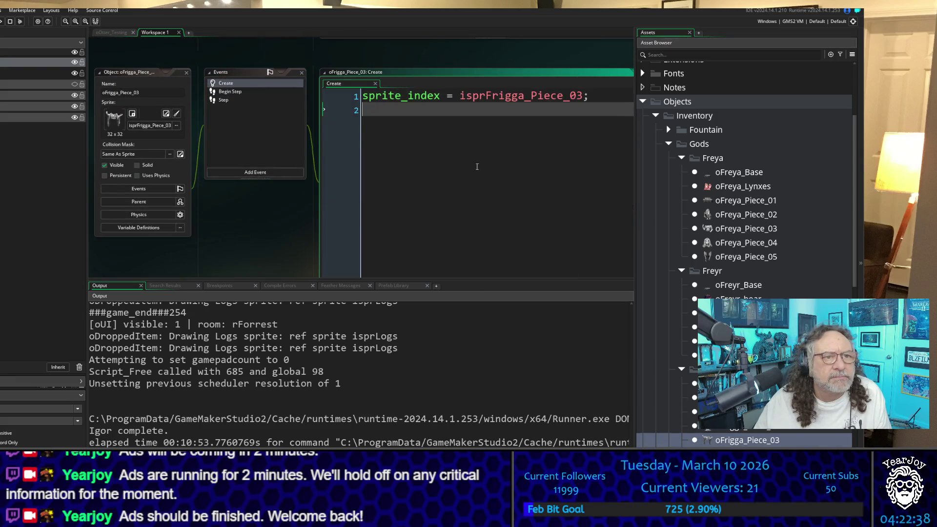
pyautogui.write('image_xscale = 0.5; image_yscale = 0.5; image_angle = 0;')
# Add the same half-scale and zero-angle lines to the oFrigga_Piece_04 and 05 Create events
pyautogui.scroll(-4, 745, 254)
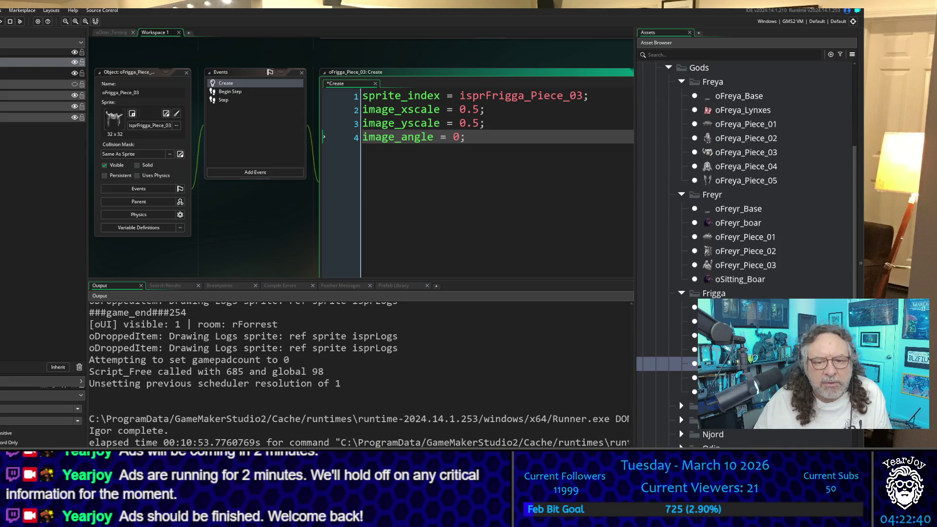
pyautogui.doubleClick(669, 363)
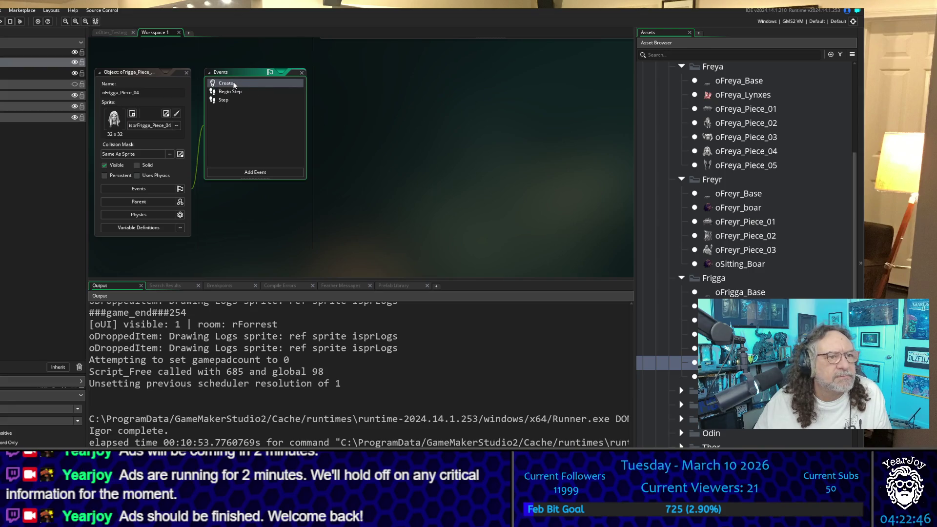
pyautogui.doubleClick(234, 85)
pyautogui.write('image_xscale = 0.5; image_yscale = 0.5; image_angle = 0;')
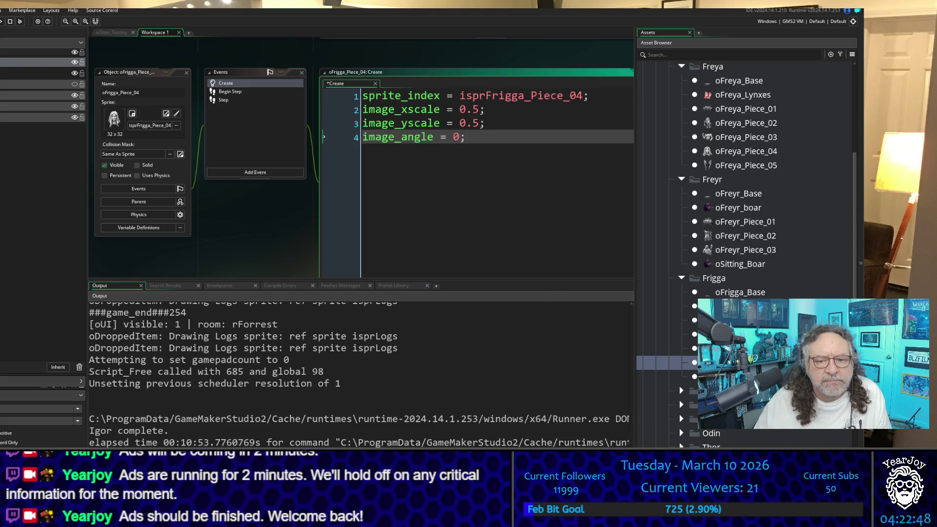
pyautogui.doubleClick(668, 376)
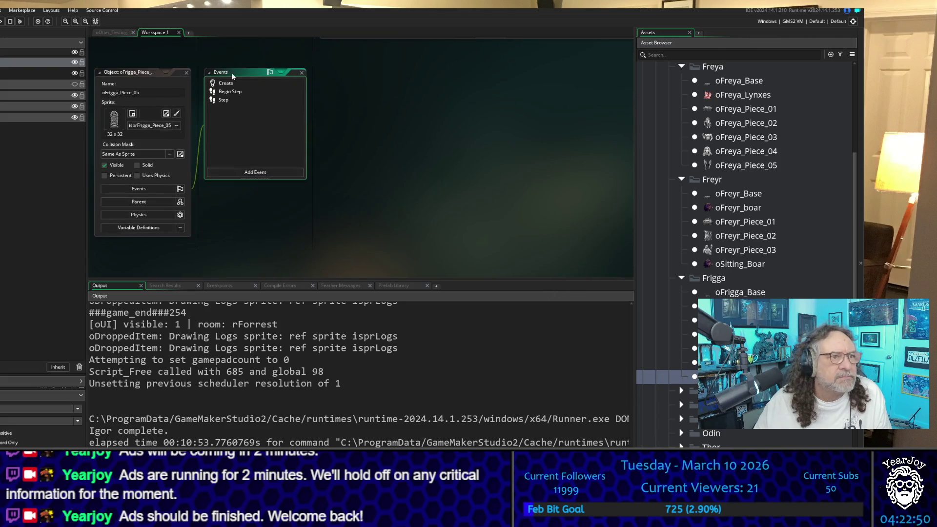
pyautogui.doubleClick(226, 84)
pyautogui.click(355, 142)
pyautogui.write('image_xscale = 0.5; image_yscale = 0.5; image_angle = 0;')
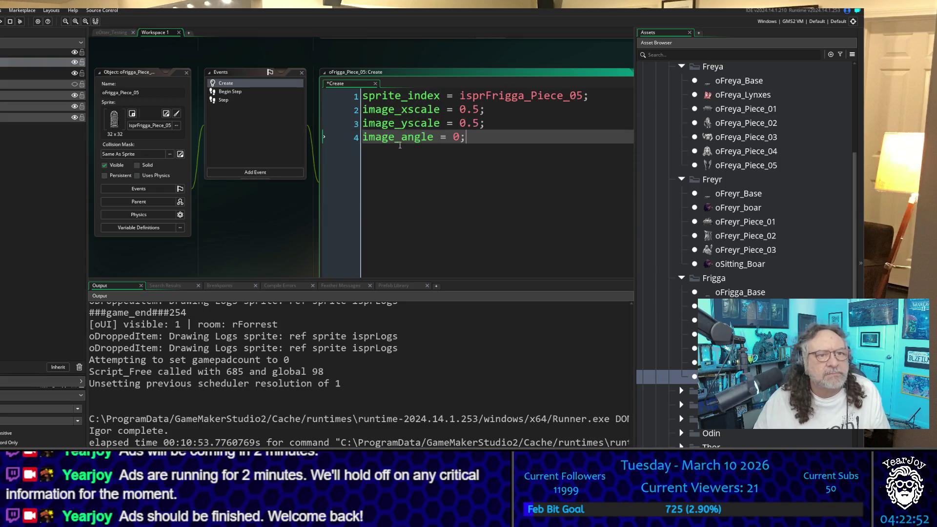
# Expand the Heimdall group and check the Create code of oHeimdall_Piece_01, 02 and 03
pyautogui.scroll(-3, 699, 276)
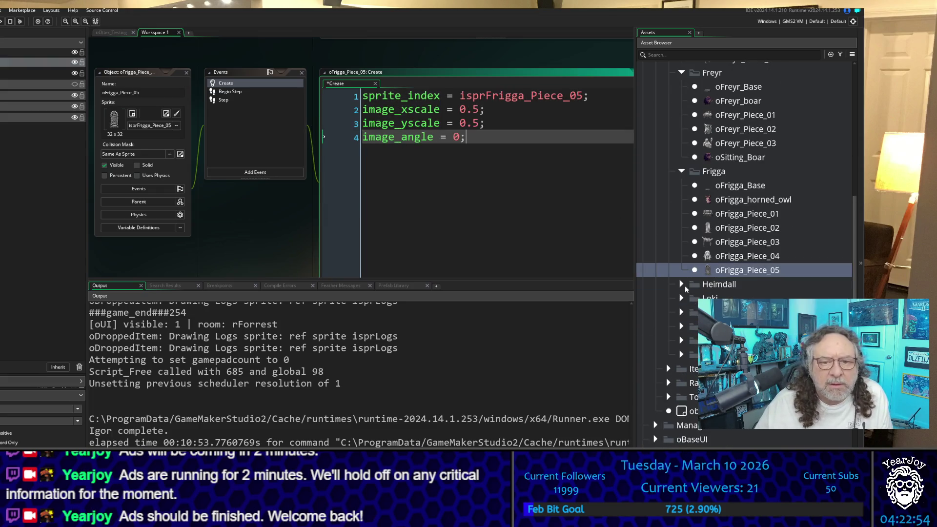
pyautogui.click(682, 285)
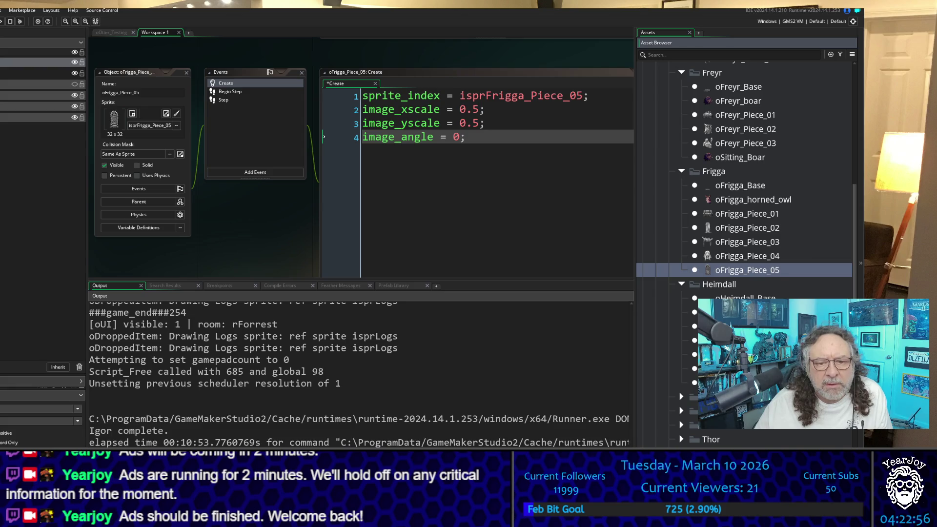
pyautogui.doubleClick(732, 327)
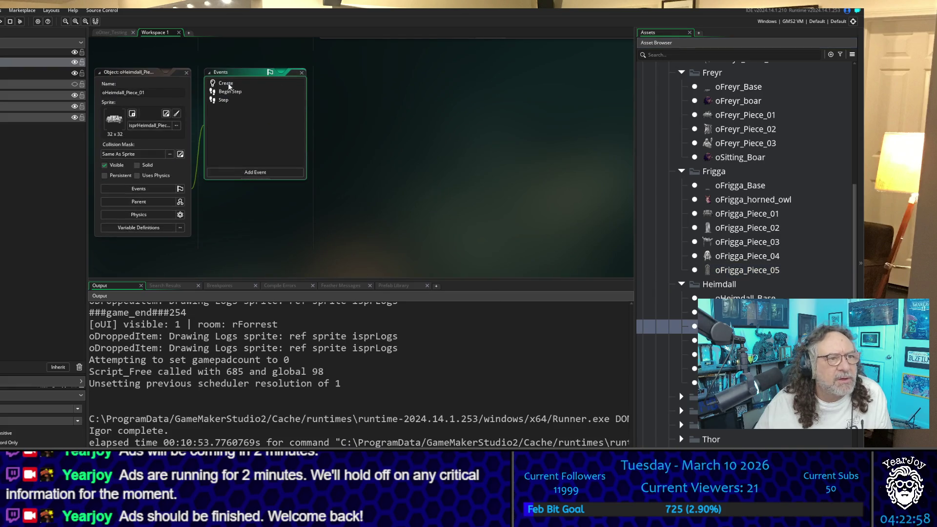
pyautogui.click(228, 83)
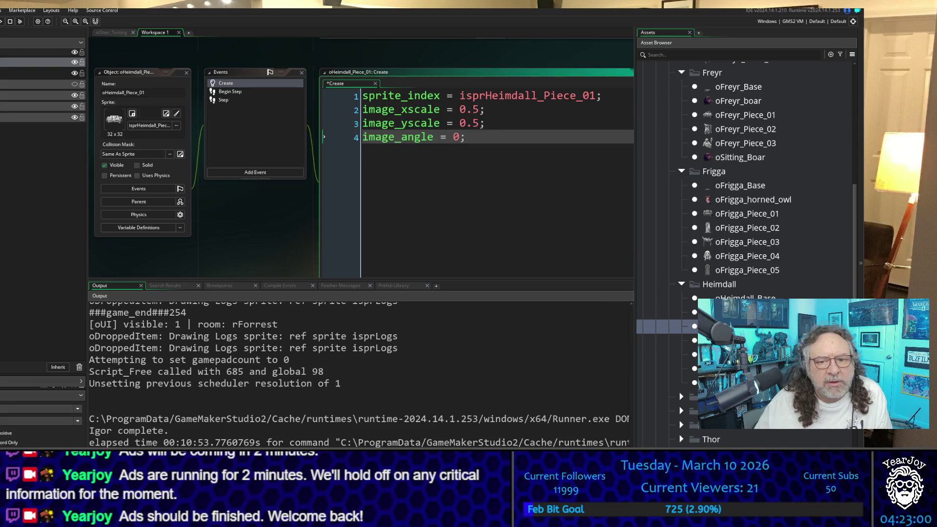
pyautogui.doubleClick(732, 340)
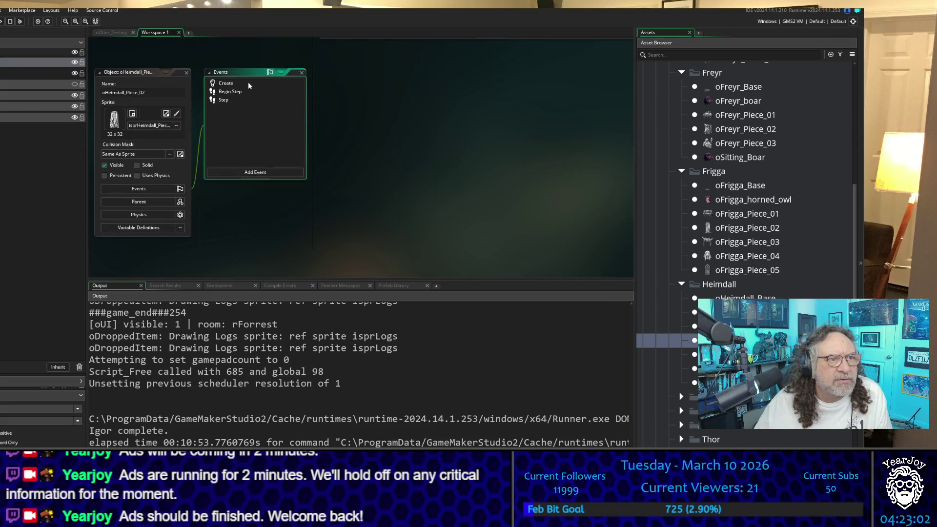
pyautogui.click(249, 86)
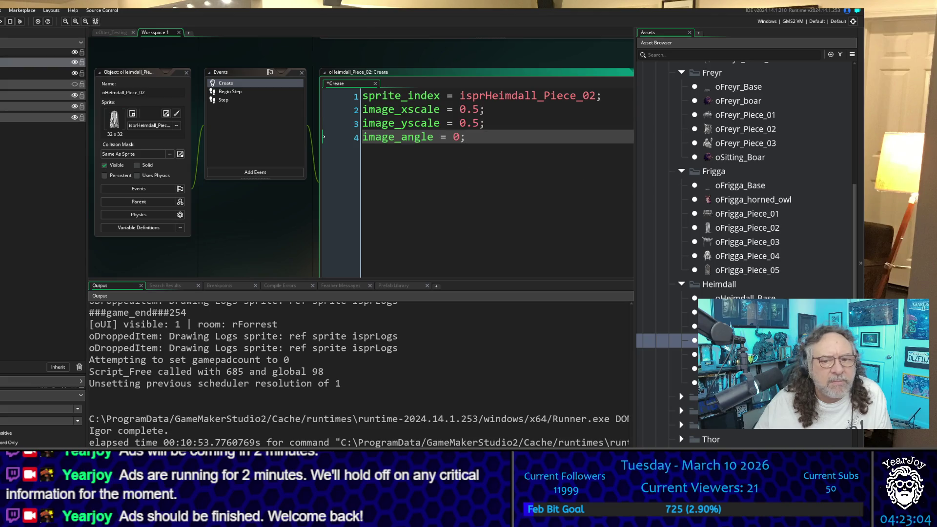
pyautogui.doubleClick(732, 355)
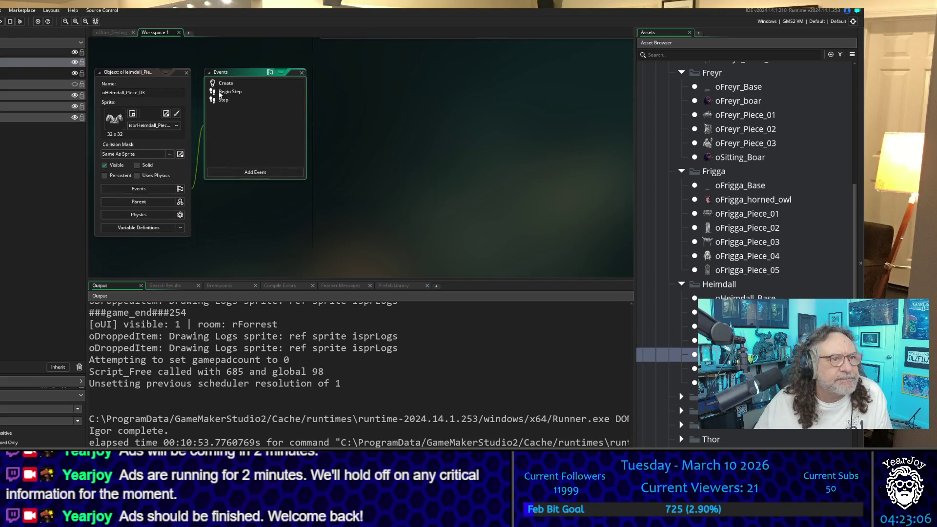
pyautogui.click(224, 85)
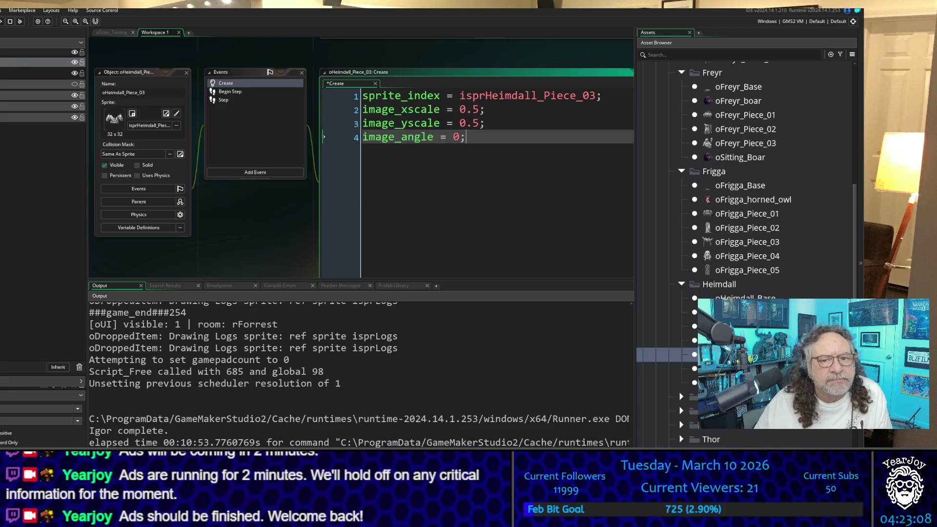
# Paste the half-scale and zero-angle lines into the oHeimdall_Piece_04 and 05 Create events
pyautogui.doubleClick(732, 368)
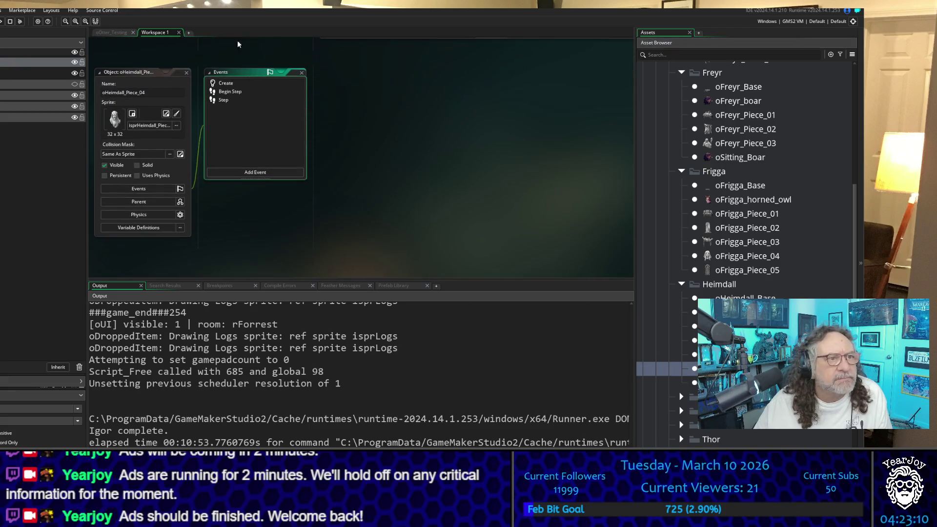
pyautogui.click(246, 83)
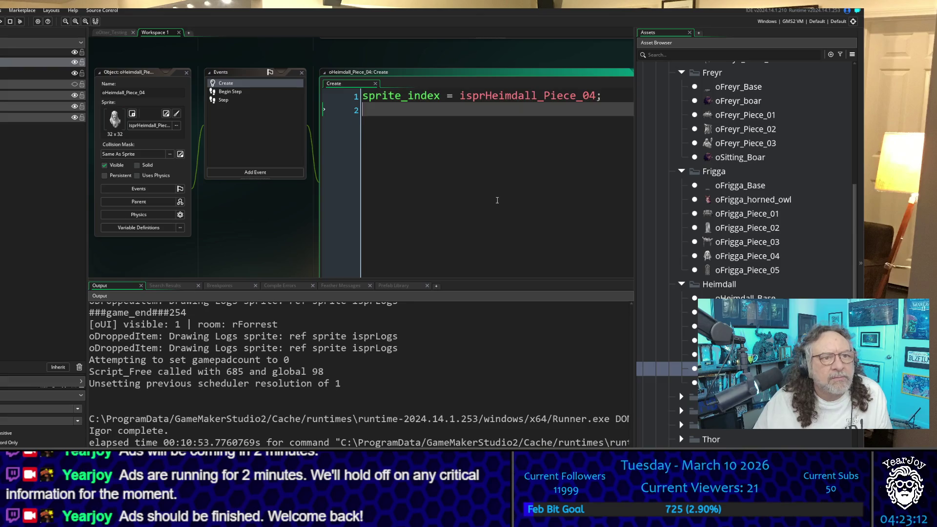
pyautogui.write('image_xscale = 0.5; image_yscale = 0.5; image_angle = 0;')
pyautogui.doubleClick(732, 383)
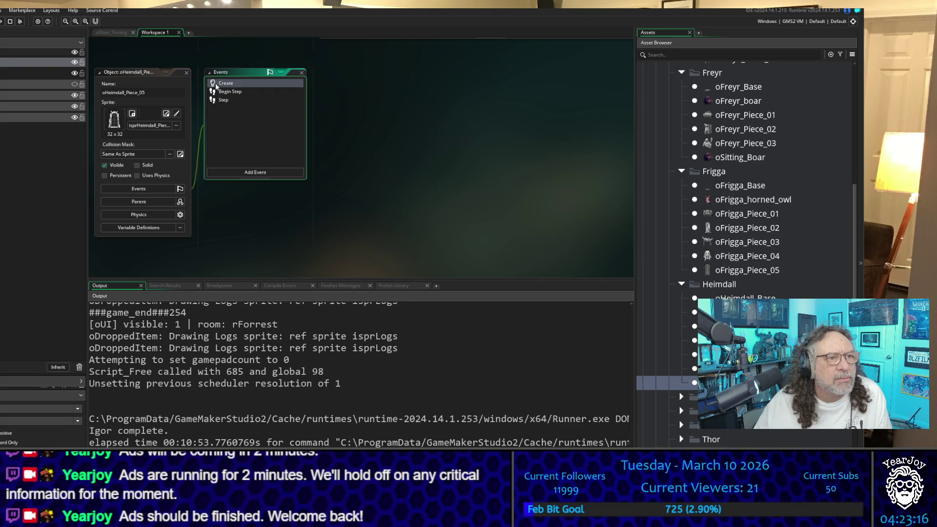
pyautogui.doubleClick(227, 86)
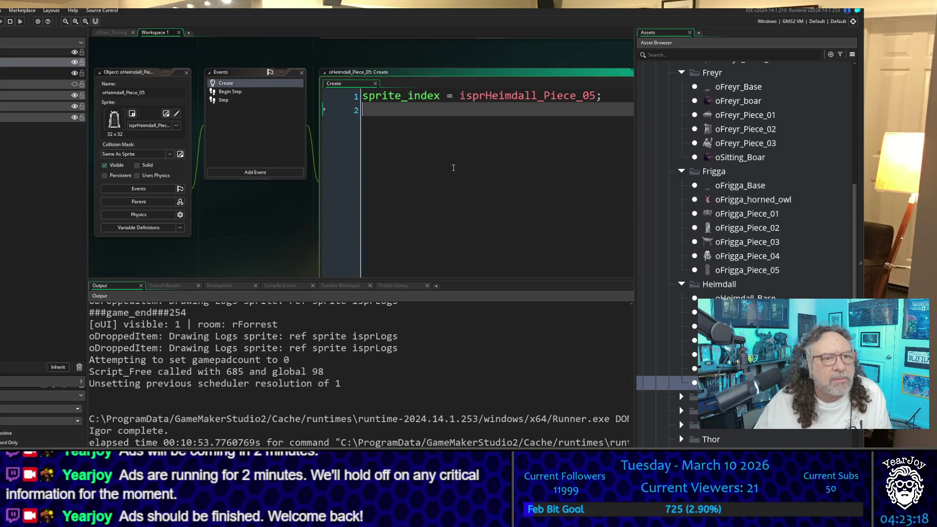
pyautogui.write('image_xscale = 0.5; image_yscale = 0.5; image_angle = 0;')
# Expand the Loki group and open oLoki_Piece_01
pyautogui.scroll(-2, 747, 244)
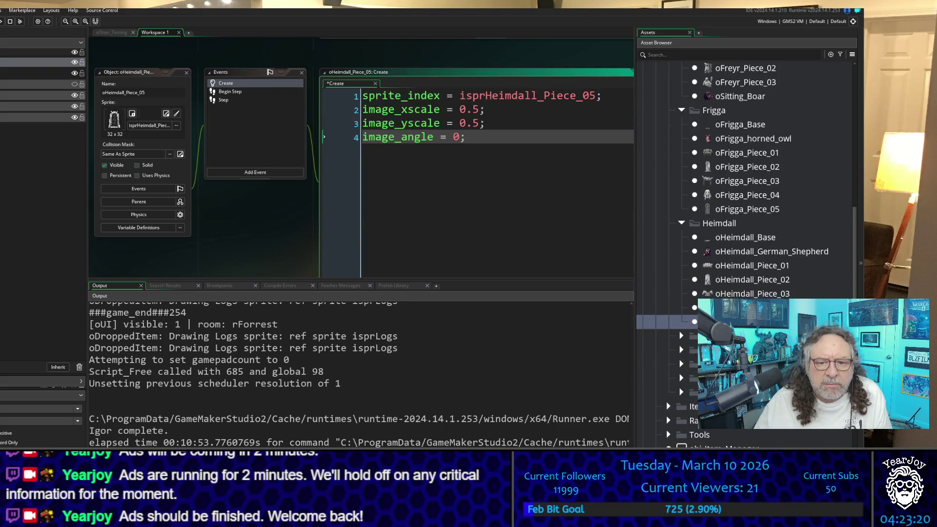
pyautogui.click(681, 336)
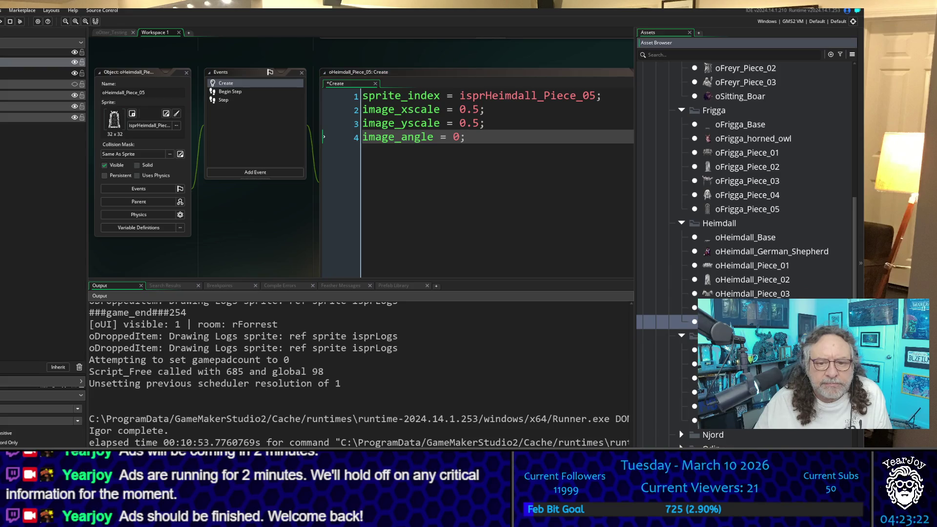
pyautogui.doubleClick(718, 378)
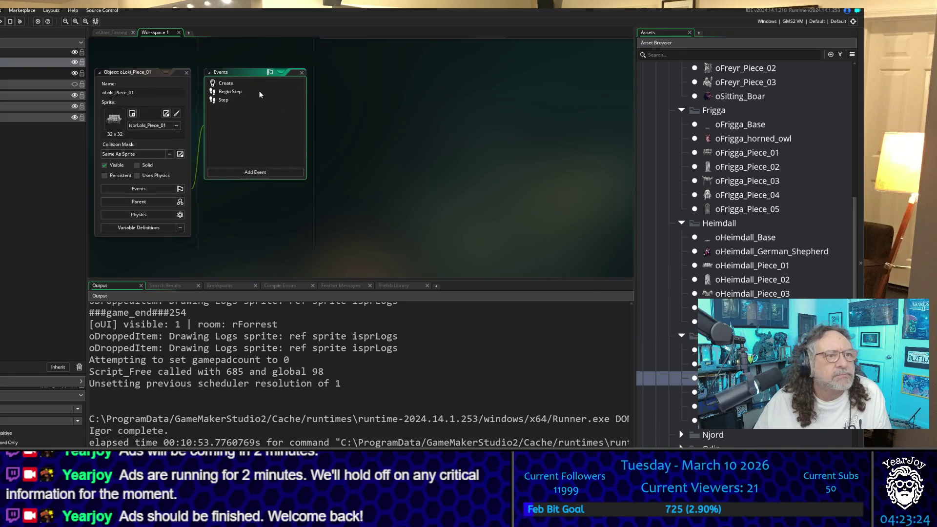
# Inspect the Create event code of oLoki_Piece_01 and oLoki_Piece_02
pyautogui.click(256, 84)
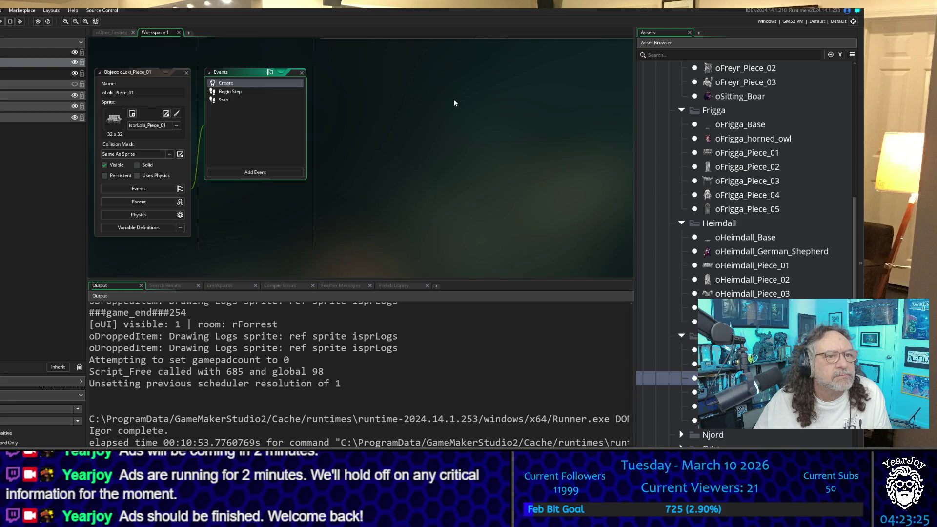
pyautogui.doubleClick(242, 87)
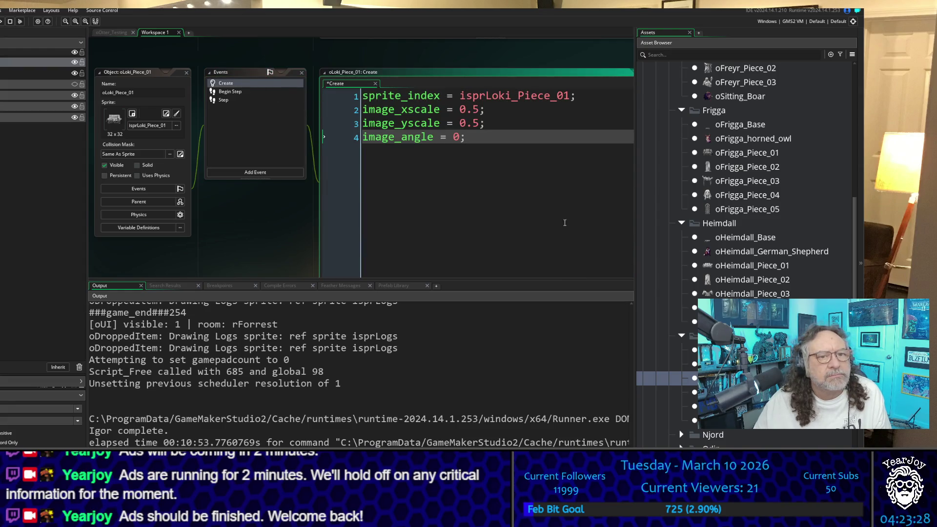
pyautogui.press('Down')
pyautogui.press('Return')
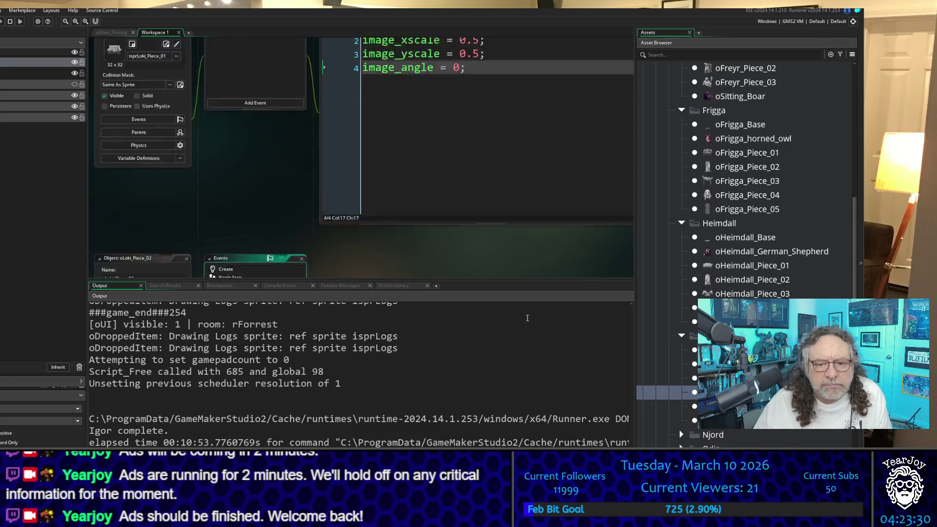
pyautogui.doubleClick(227, 86)
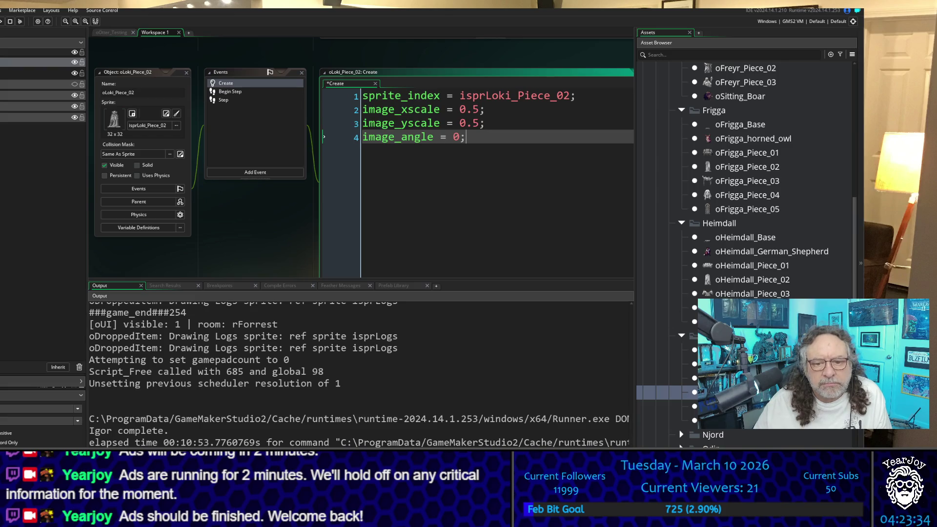
# Add 0.5 scale and zero-angle lines to oLoki_Piece_03 and 04, then expand the Njord folder
pyautogui.doubleClick(742, 407)
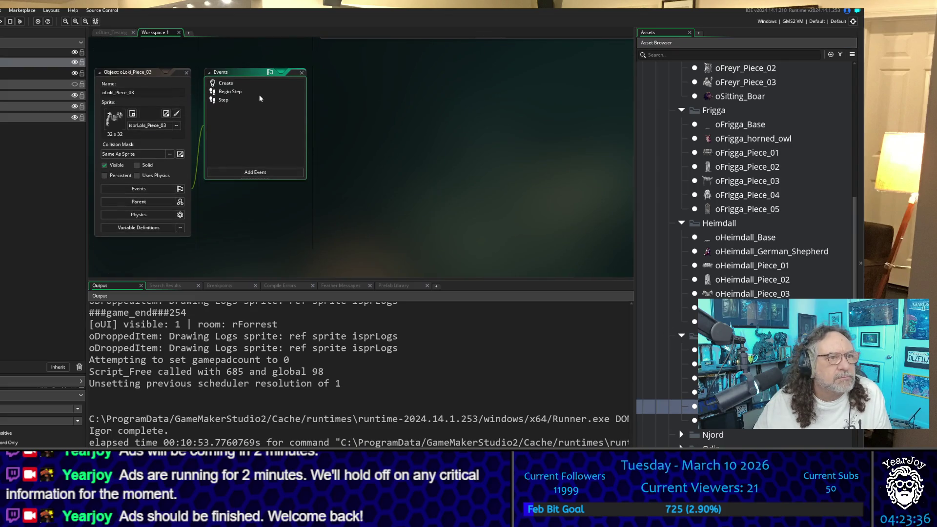
pyautogui.doubleClick(218, 88)
pyautogui.write('image_xscale = 0.5; image_yscale = 0.5; image_angle = 0;')
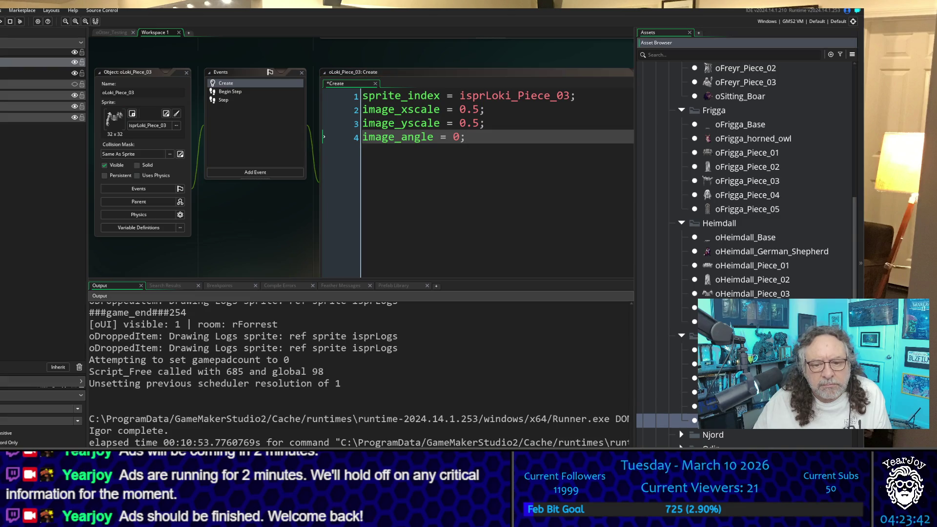
pyautogui.press('Down')
pyautogui.press('Return')
pyautogui.doubleClick(233, 87)
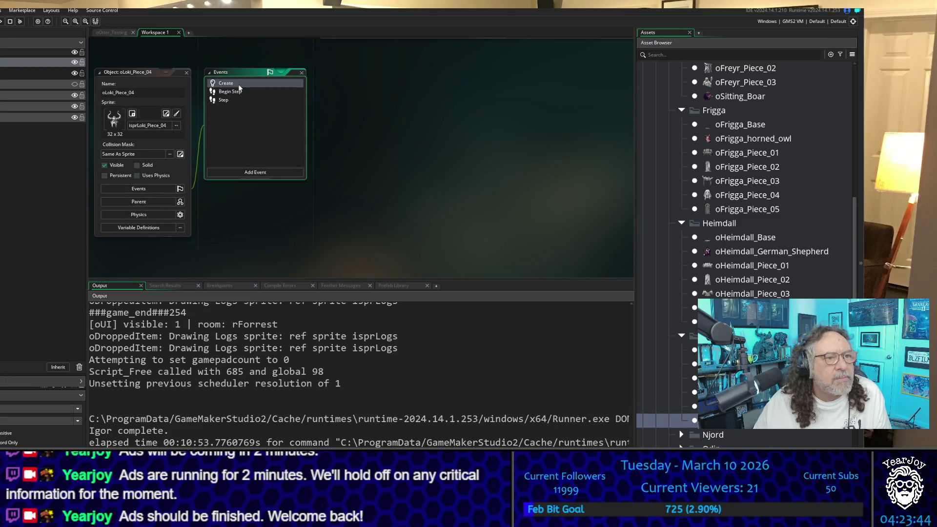
pyautogui.write('image_xscale = 0.5; image_yscale = 0.5; image_angle = 0;')
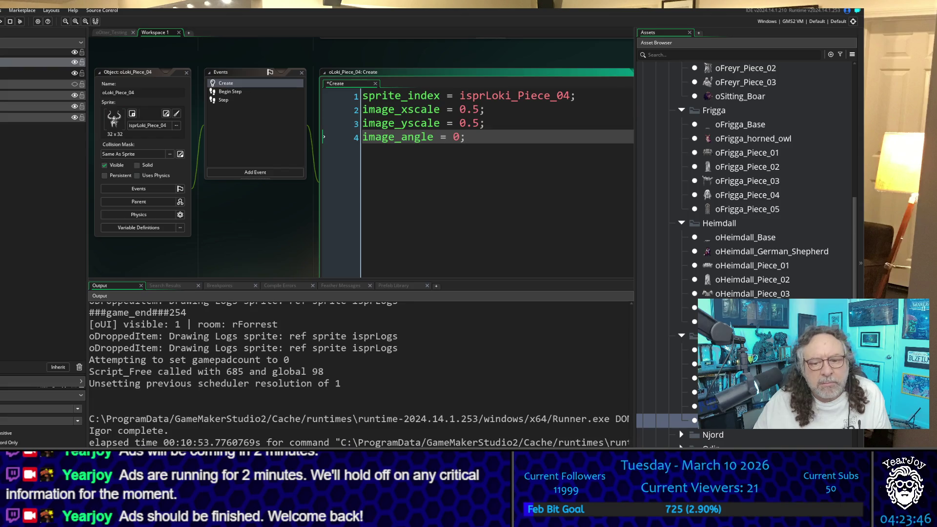
pyautogui.scroll(-4, 745, 240)
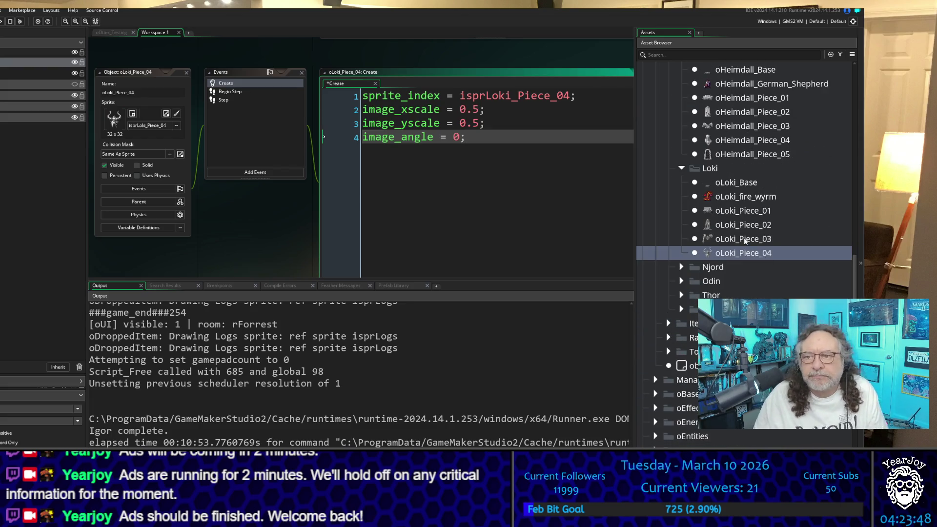
pyautogui.click(676, 265)
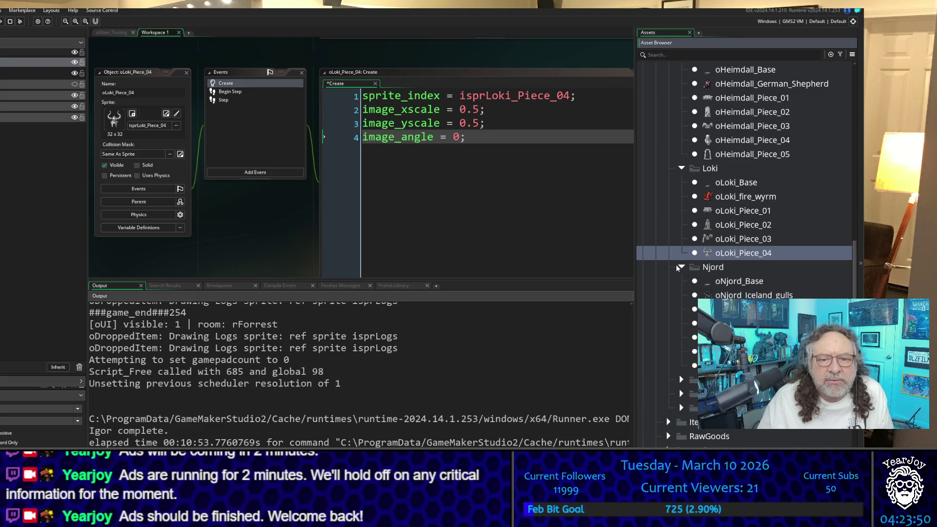
# Check oNjord_Piece_01's Create code and paste the 0.5 scale, 0 angle lines into pieces 02 and 03
pyautogui.doubleClick(723, 309)
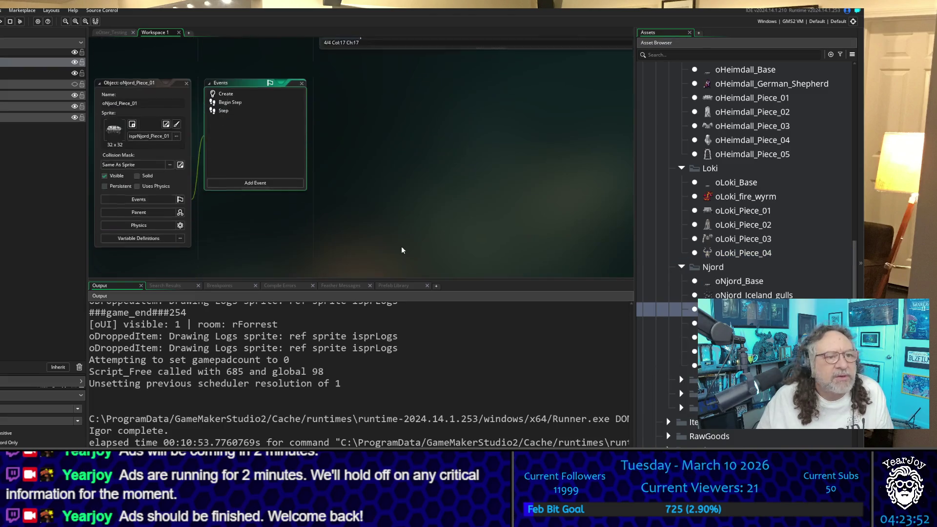
pyautogui.click(238, 83)
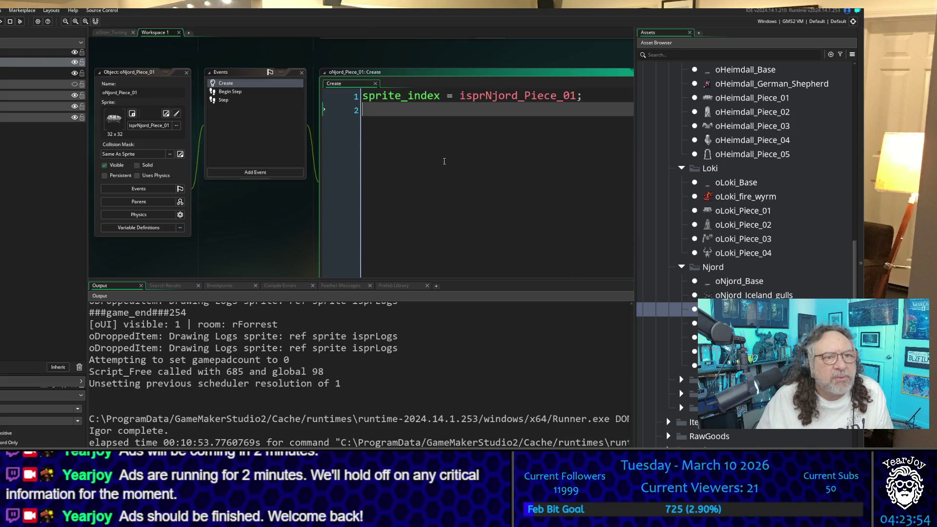
pyautogui.doubleClick(723, 323)
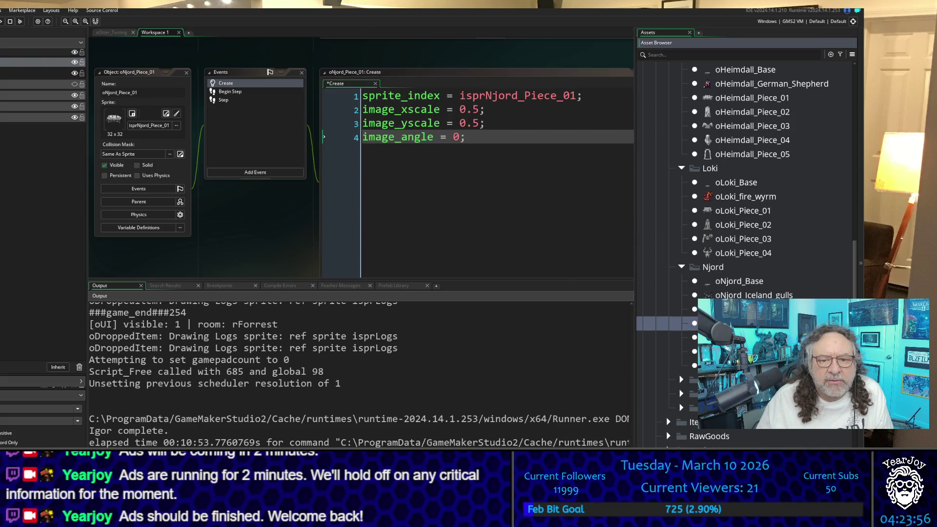
pyautogui.click(275, 84)
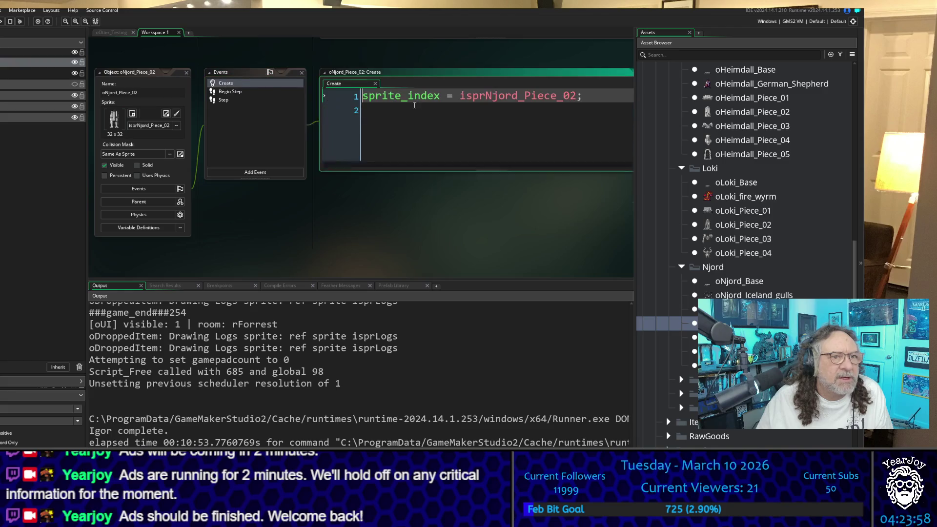
pyautogui.write('image_xscale = 0.5; image_yscale = 0.5; image_angle = 0;')
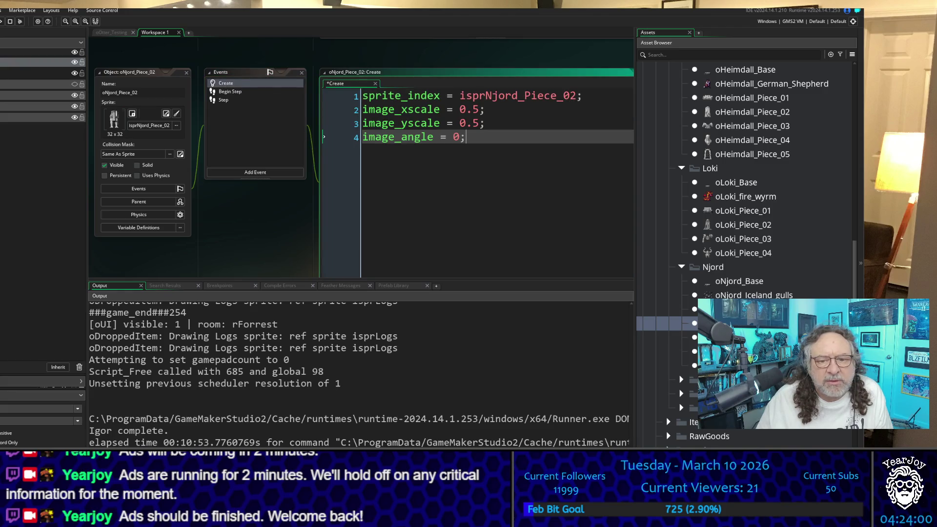
pyautogui.doubleClick(723, 337)
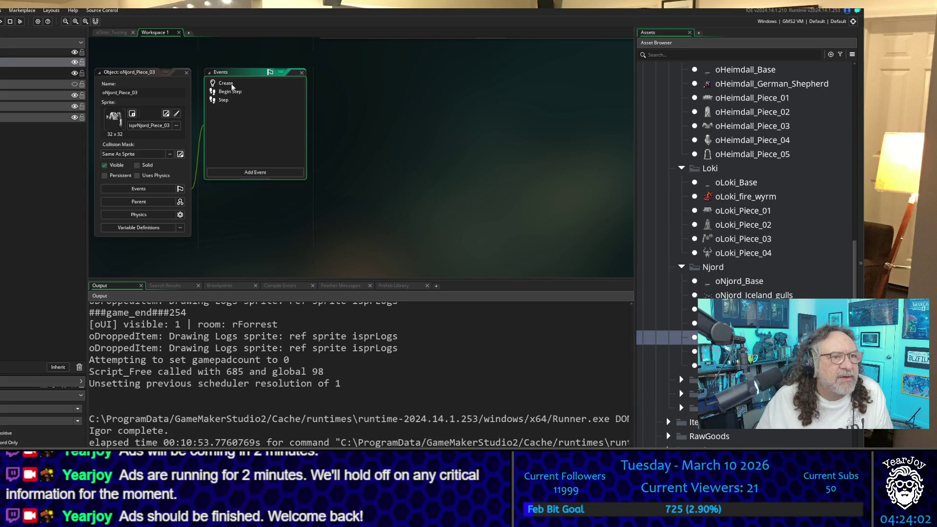
pyautogui.click(232, 86)
pyautogui.write('image_xscale = 0.5; image_yscale = 0.5; image_angle = 0;')
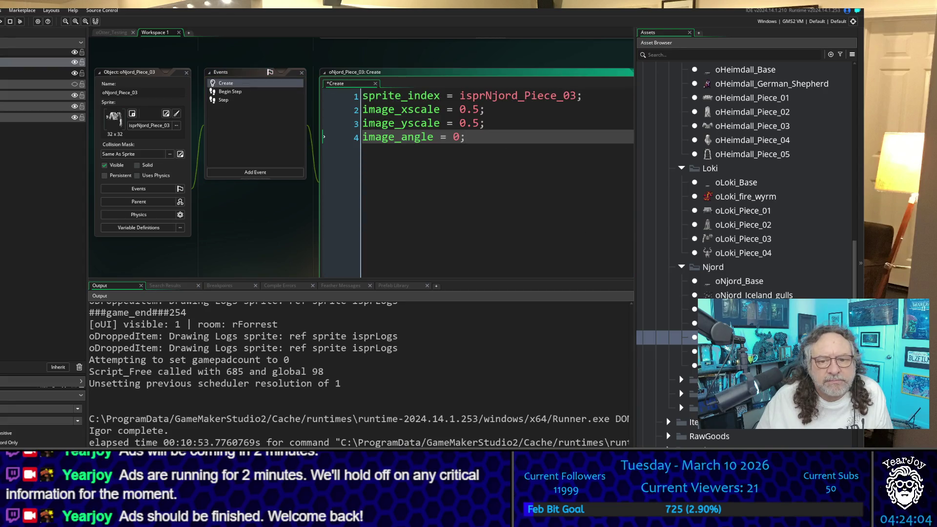
# Paste the same lines into oNjord_Piece_04 and 05, then open oOdin_Piece_01 from the Odin group
pyautogui.doubleClick(722, 352)
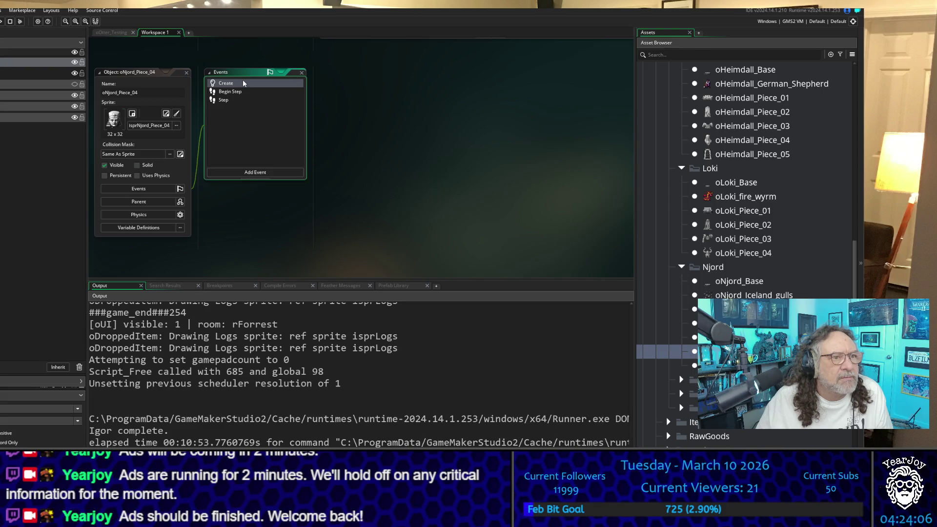
pyautogui.click(244, 83)
pyautogui.write('image_xscale = 0.5; image_yscale = 0.5; image_angle = 0;')
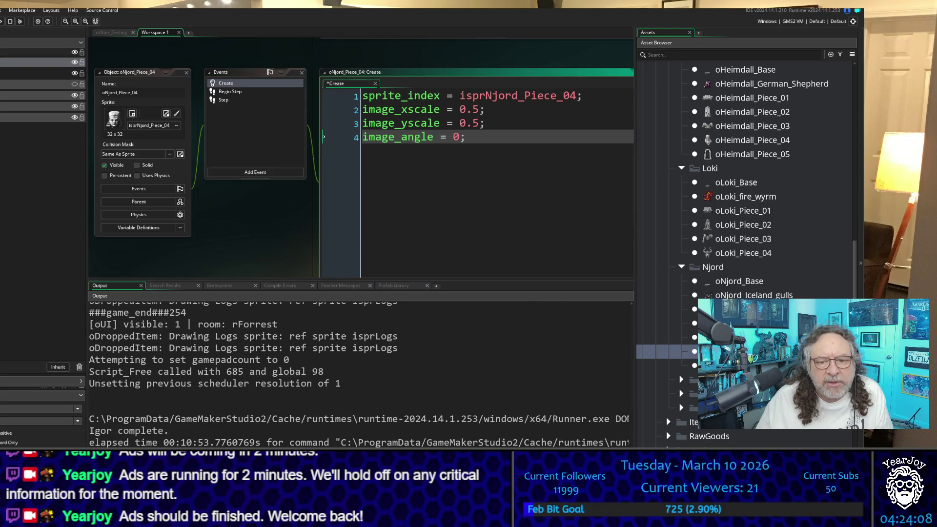
pyautogui.doubleClick(722, 365)
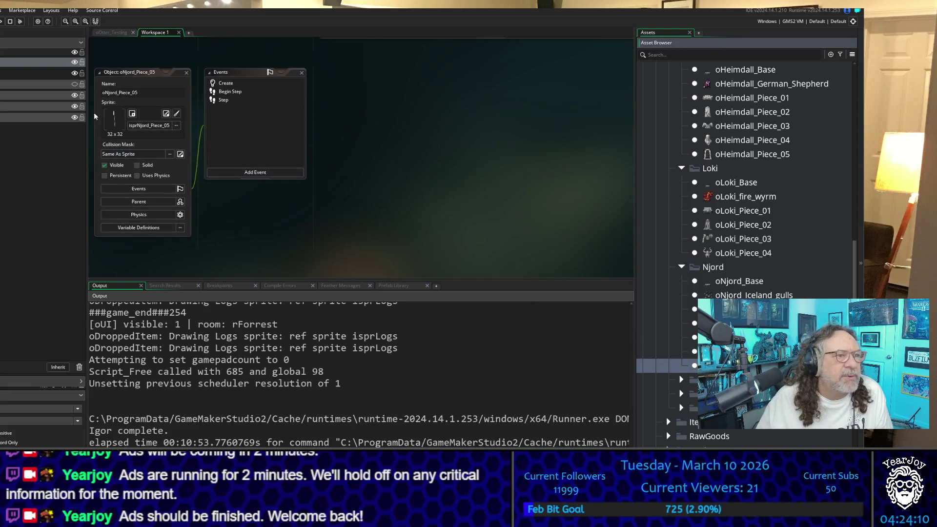
pyautogui.click(222, 84)
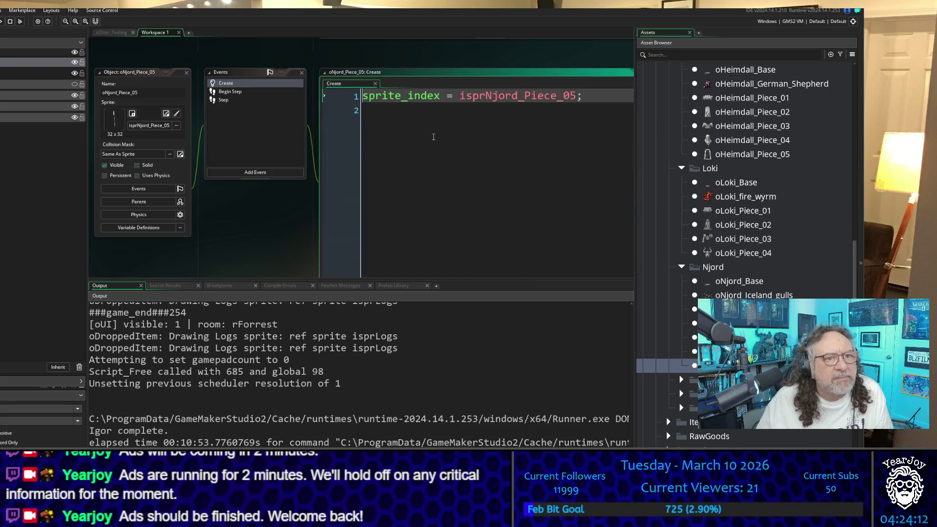
pyautogui.write('image_xscale = 0.5; image_yscale = 0.5; image_angle = 0;')
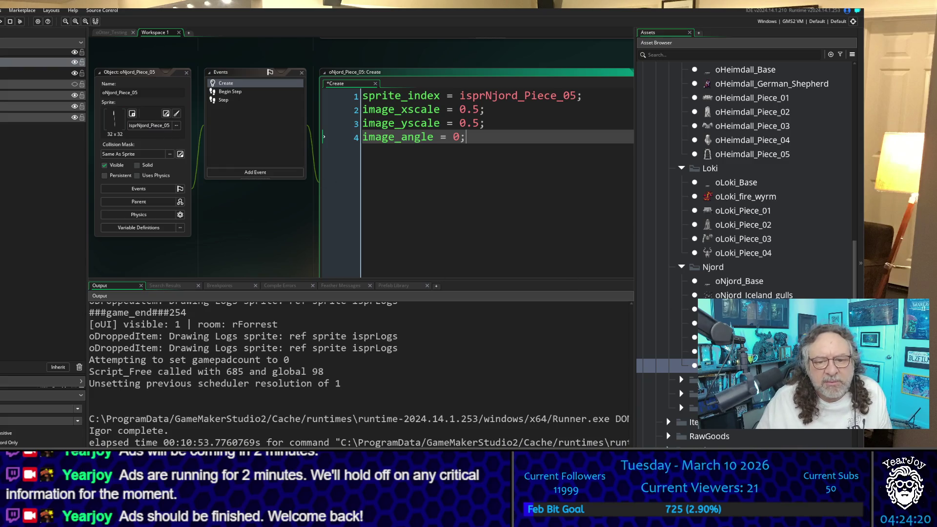
pyautogui.click(682, 379)
pyautogui.doubleClick(737, 408)
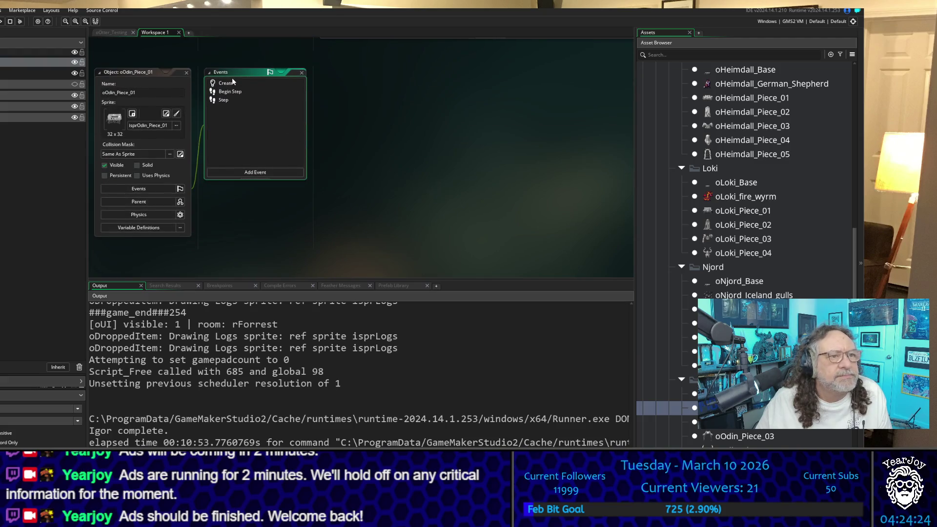
# Paste the 0.5 x/y scale and zero-angle lines into the Create code of oOdin_Piece_01, 02 and 03
pyautogui.doubleClick(247, 82)
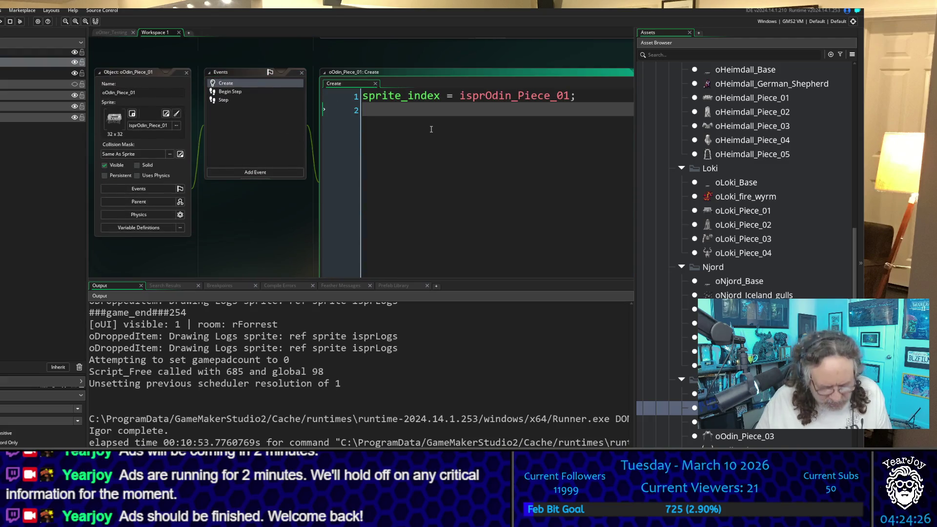
pyautogui.write('image_xscale = 0.5; image_yscale = 0.5; image_angle = 0;')
pyautogui.doubleClick(723, 421)
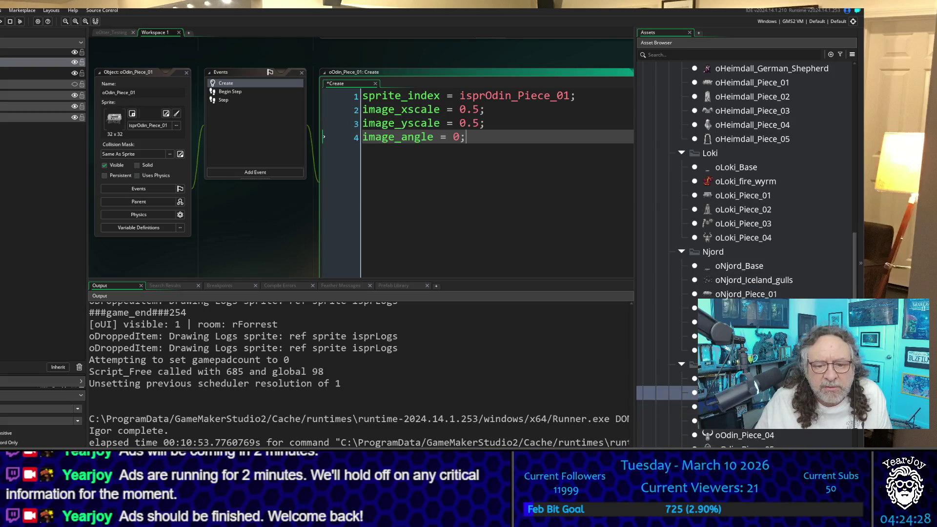
pyautogui.click(227, 84)
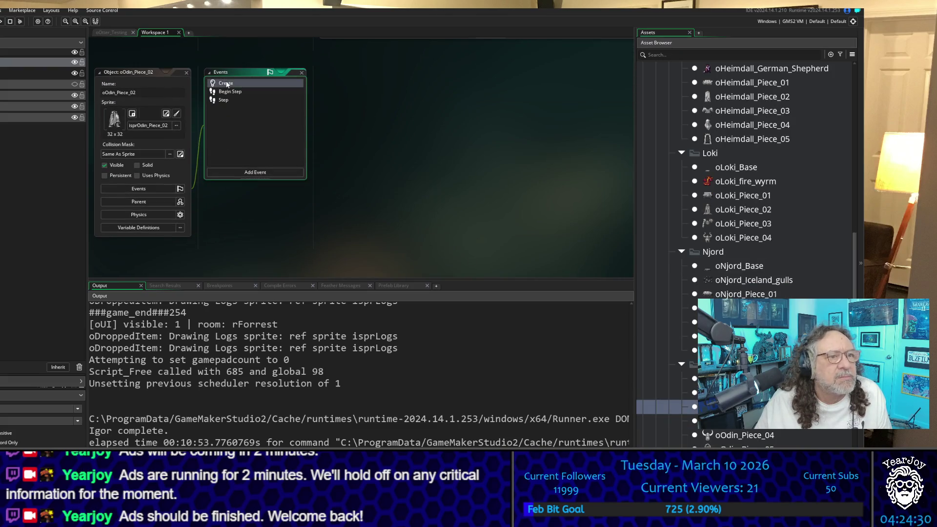
pyautogui.doubleClick(230, 83)
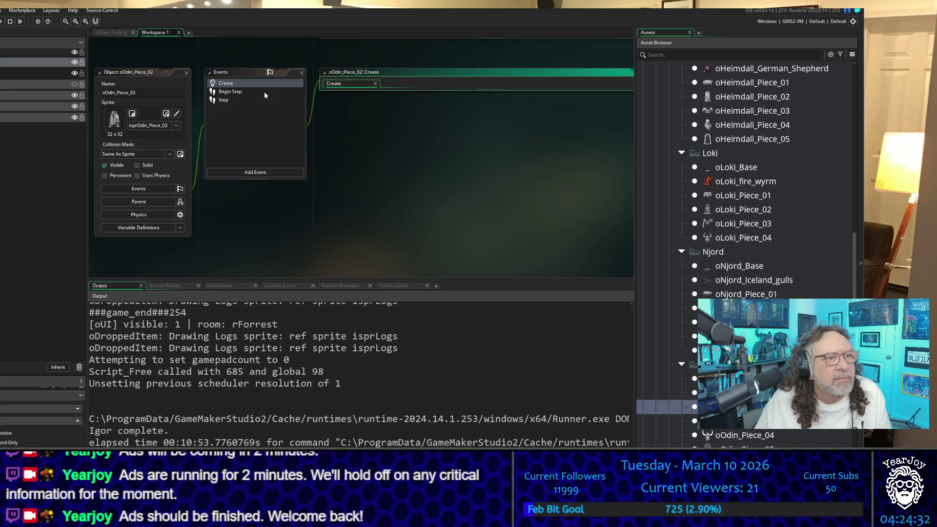
pyautogui.write('image_xscale = 0.5; image_yscale = 0.5; image_angle = 0;')
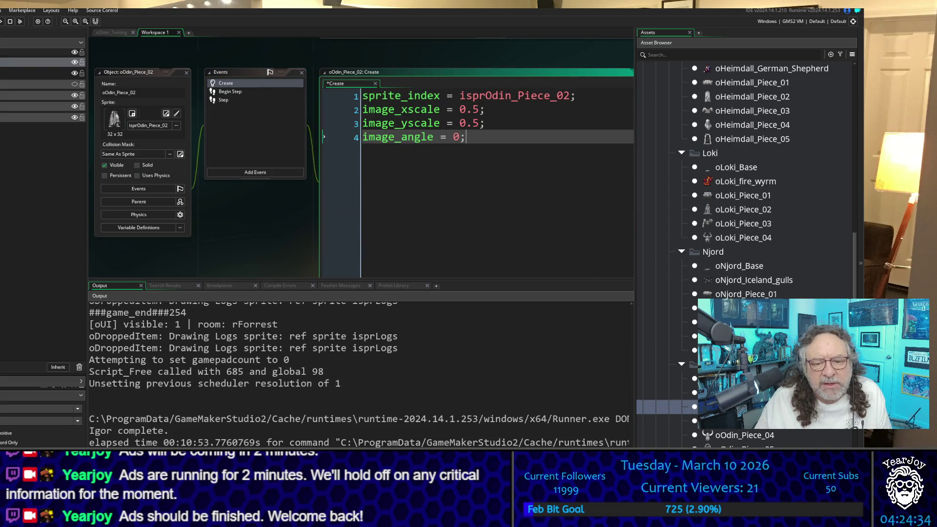
pyautogui.doubleClick(722, 421)
pyautogui.click(230, 87)
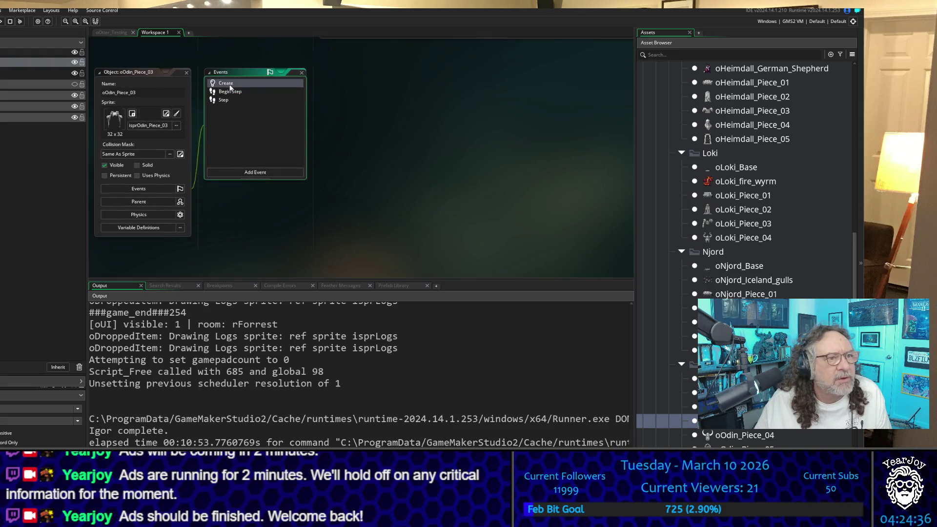
pyautogui.doubleClick(230, 84)
pyautogui.write('image_xscale = 0.5; image_yscale = 0.5; image_angle = 0;')
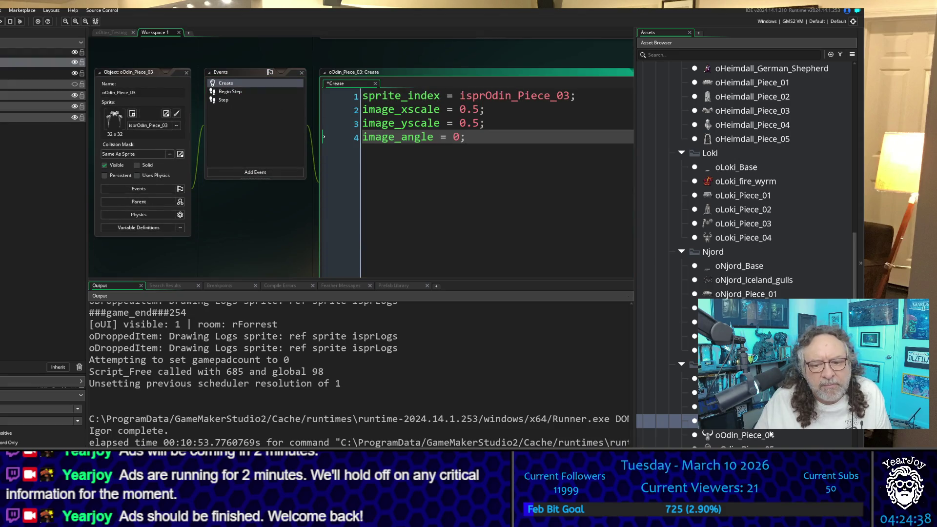
# Add the same lines to oOdin_Piece_04 and 05, then open oThor_Piece_01 from the next group
pyautogui.doubleClick(770, 434)
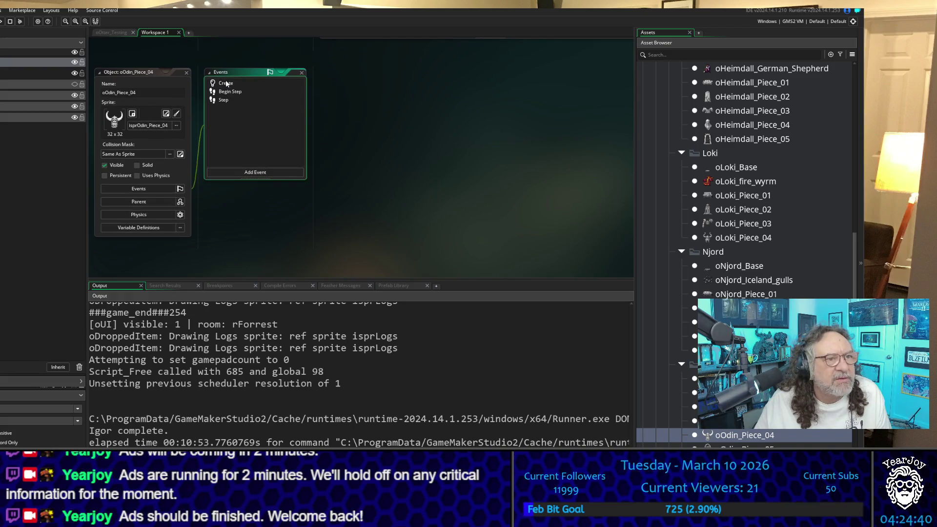
pyautogui.doubleClick(226, 84)
pyautogui.write('image_xscale = 0.5; image_yscale = 0.5; image_angle = 0;')
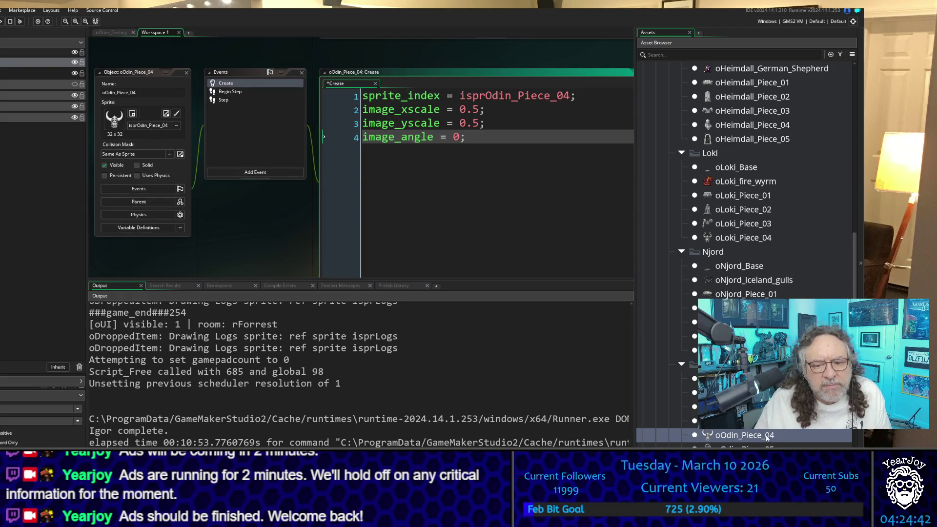
pyautogui.doubleClick(742, 446)
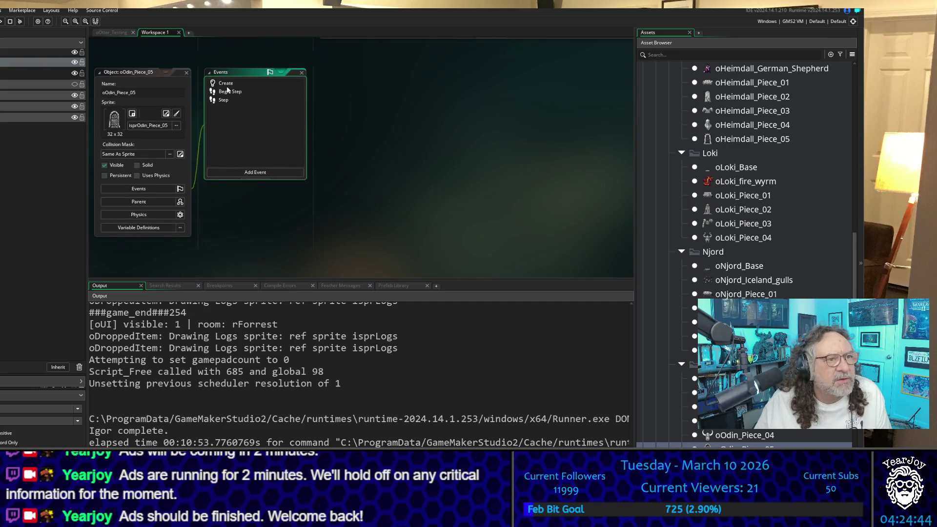
pyautogui.doubleClick(226, 84)
pyautogui.write('image_xscale = 0.5; image_yscale = 0.5; image_angle = 0;')
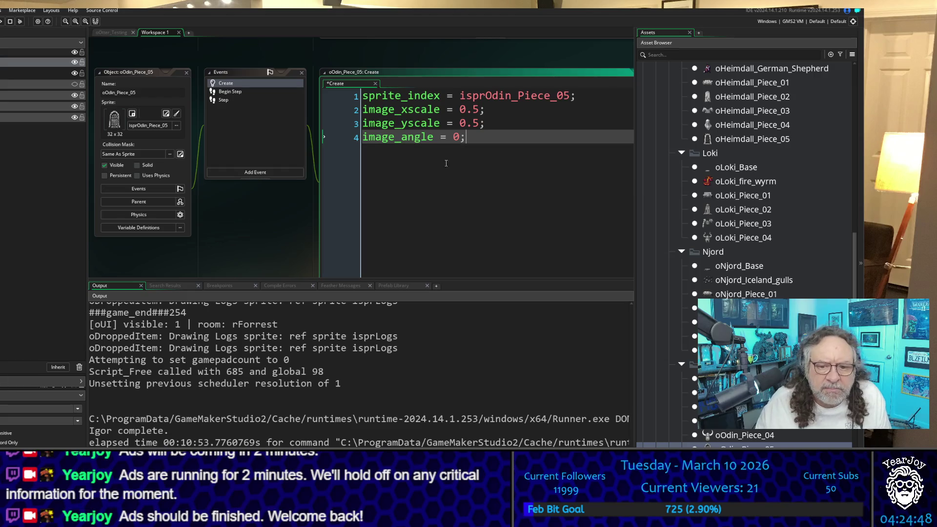
pyautogui.scroll(-3, 747, 244)
pyautogui.scroll(-4, 692, 414)
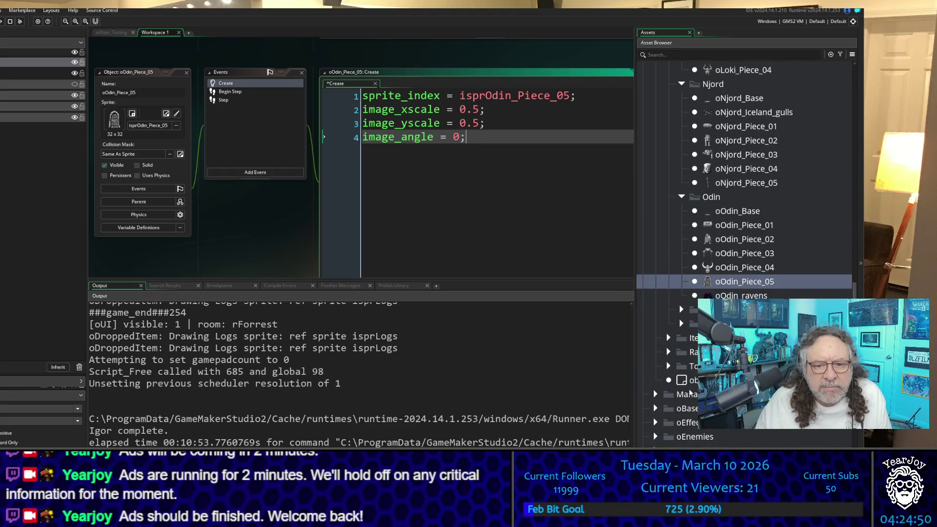
pyautogui.click(682, 310)
pyautogui.doubleClick(723, 337)
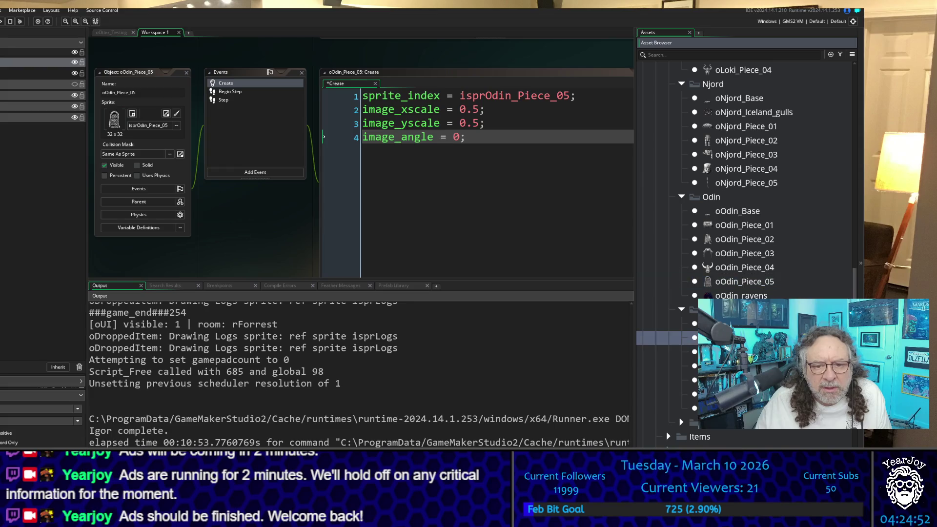
# Check oThor_Piece_01's Create code and paste the half-scale, zero-angle lines into oThor_Piece_02
pyautogui.doubleClick(232, 86)
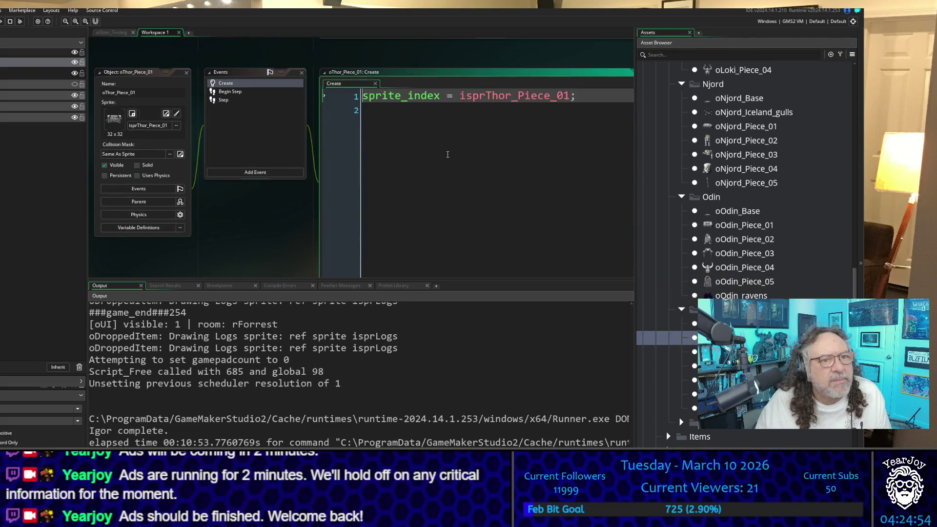
pyautogui.doubleClick(723, 351)
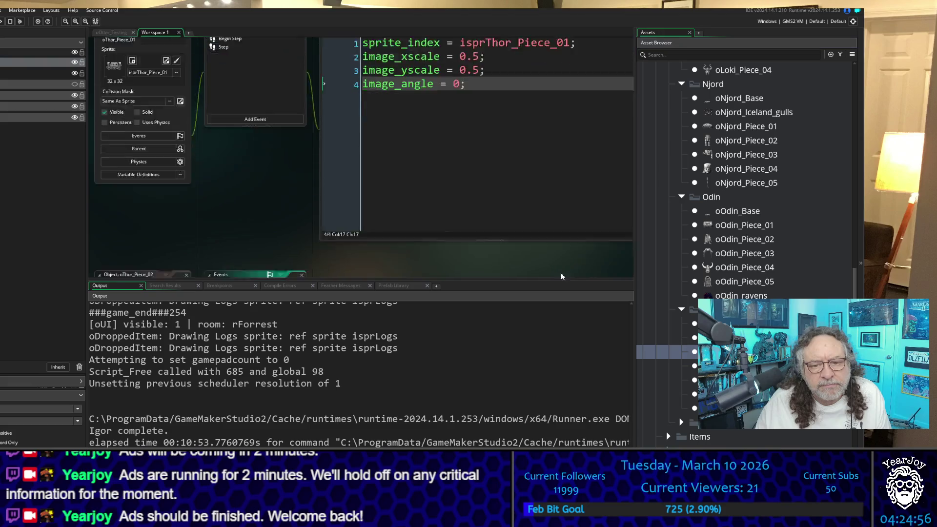
pyautogui.doubleClick(231, 83)
pyautogui.click(453, 113)
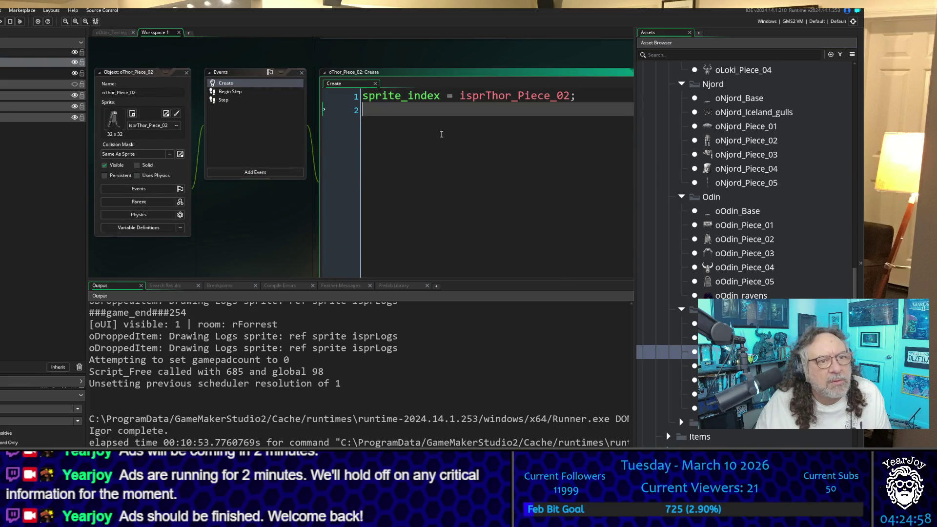
pyautogui.write('image_xscale = 0.5; image_yscale = 0.5; image_angle = 0;')
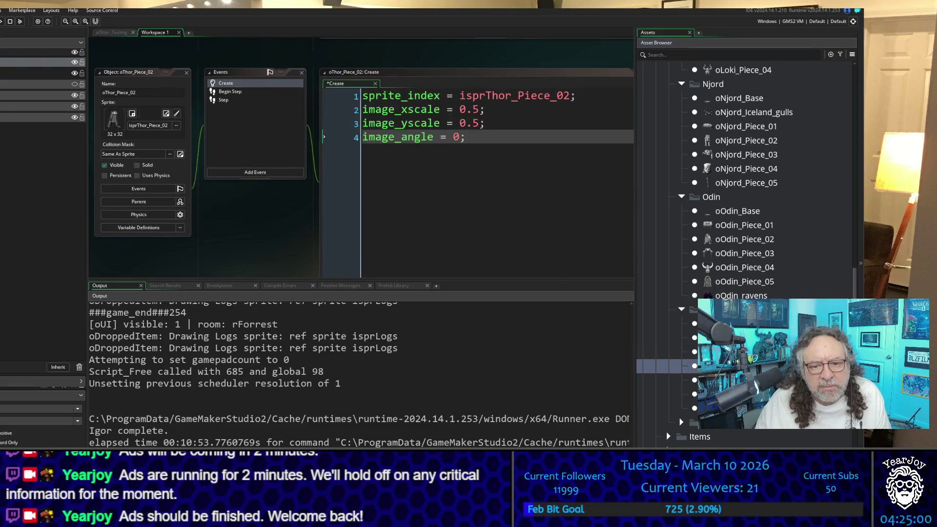
# Insert the 0.5 scale and 0 angle lines into the oThor_Piece_03 and 04 Create events
pyautogui.doubleClick(723, 365)
pyautogui.doubleClick(224, 83)
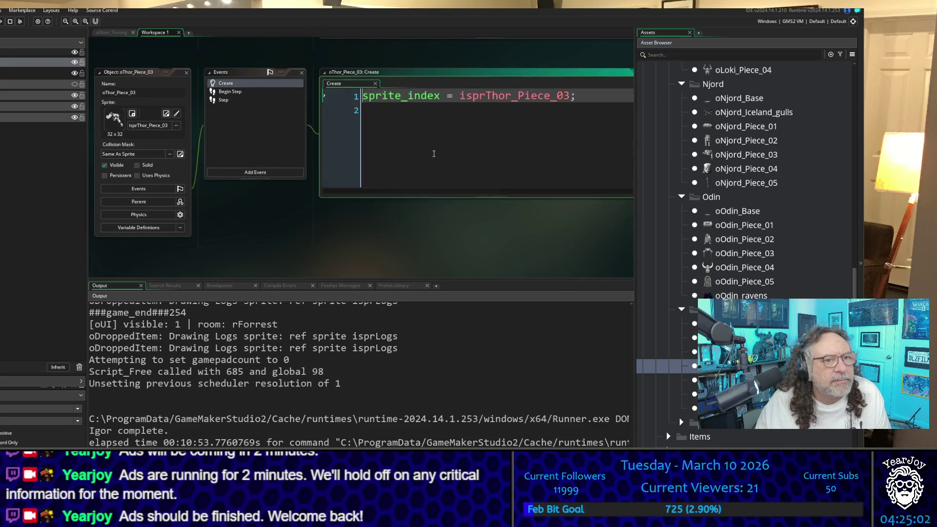
pyautogui.click(429, 147)
pyautogui.write('image_xscale = 0.5; image_yscale = 0.5; image_angle = 0;')
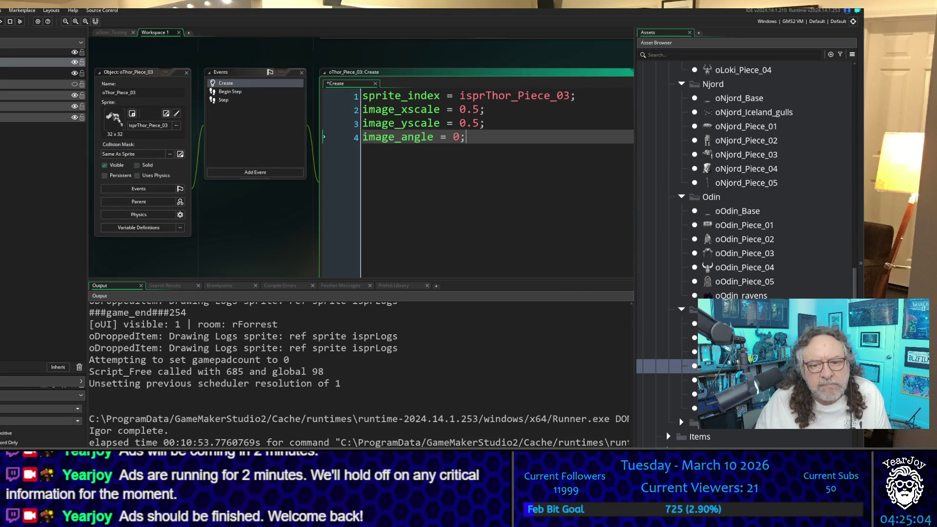
pyautogui.doubleClick(722, 380)
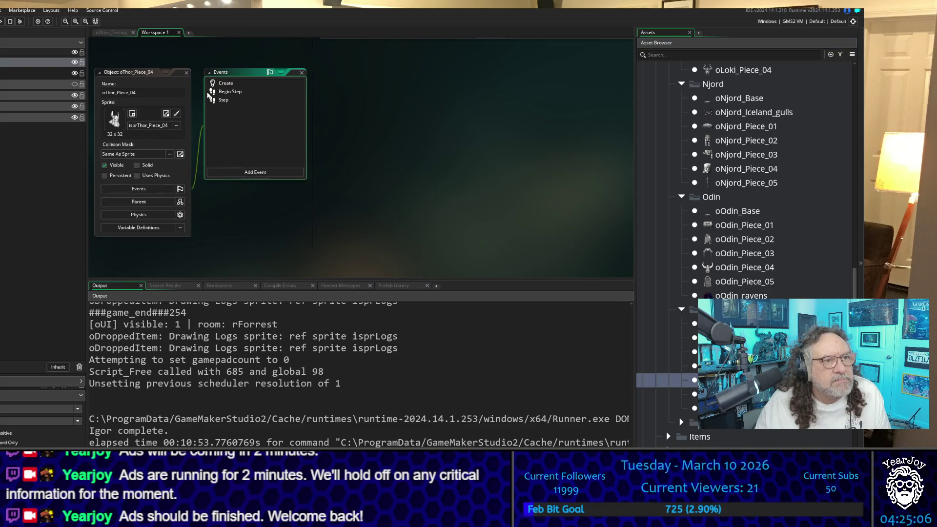
pyautogui.doubleClick(230, 83)
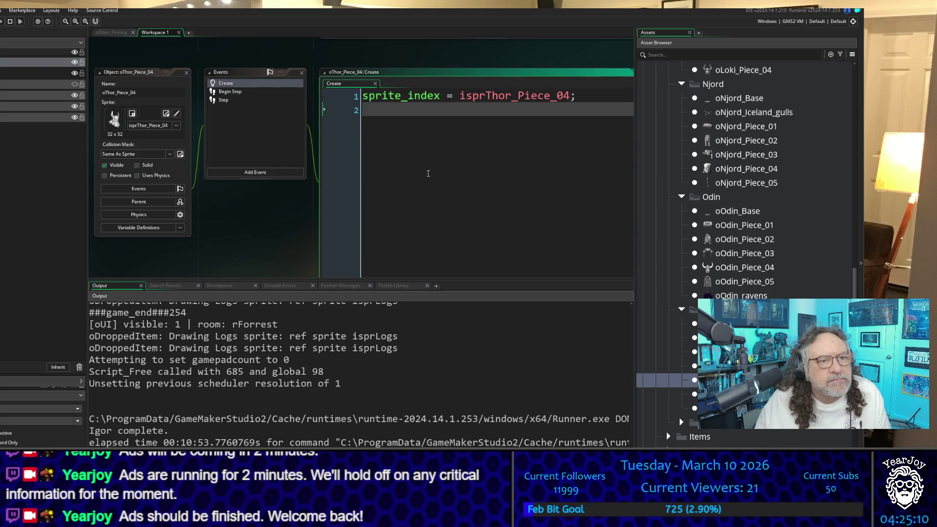
pyautogui.write('image_xscale = 0.5; image_yscale = 0.5; image_angle = 0;')
# Expand the Tyr folder in the Asset Browser to show its piece objects
pyautogui.click(693, 408)
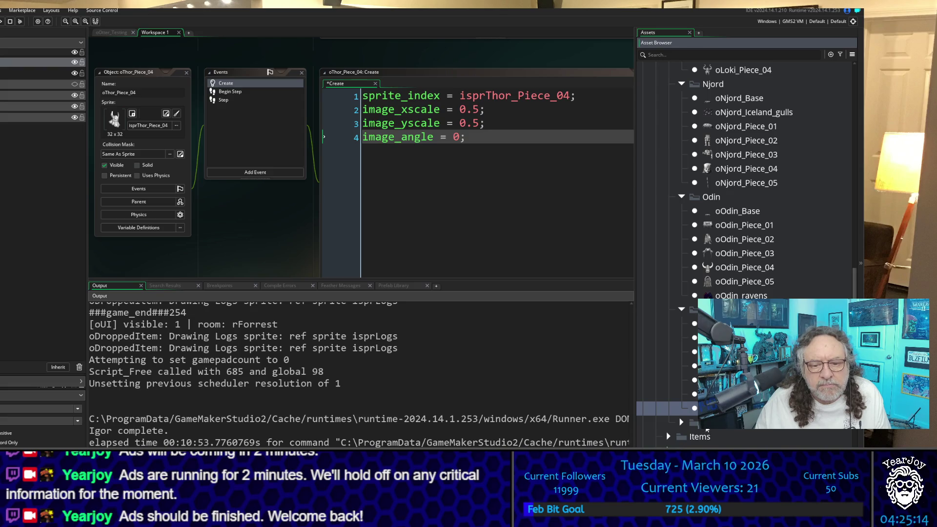
pyautogui.click(693, 426)
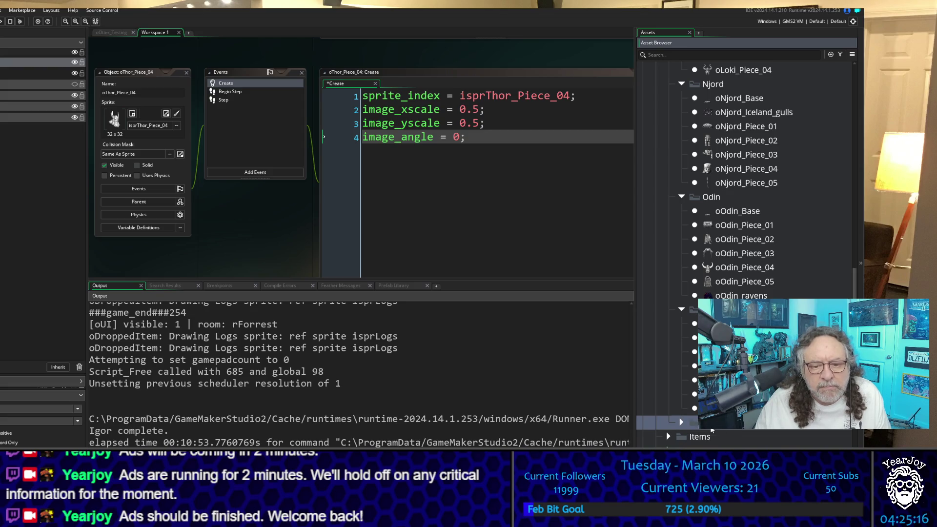
pyautogui.doubleClick(707, 426)
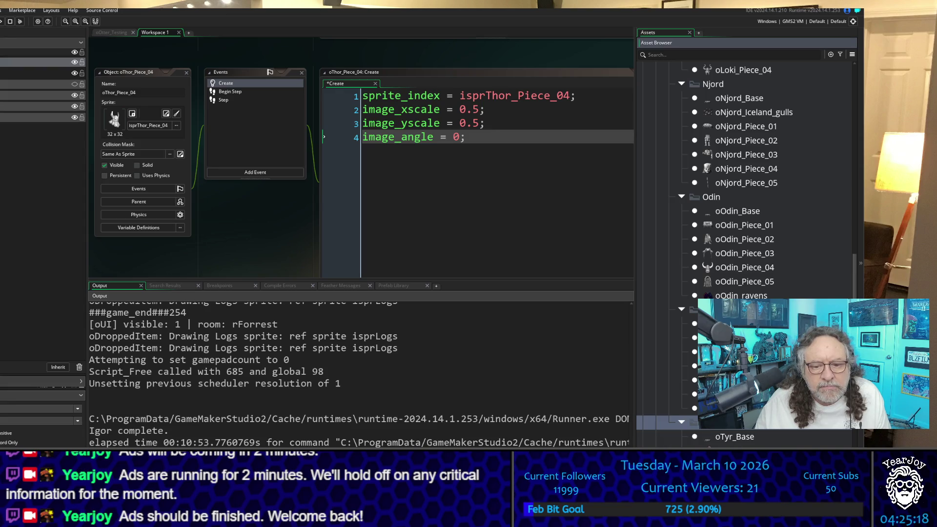
pyautogui.scroll(-5, 747, 244)
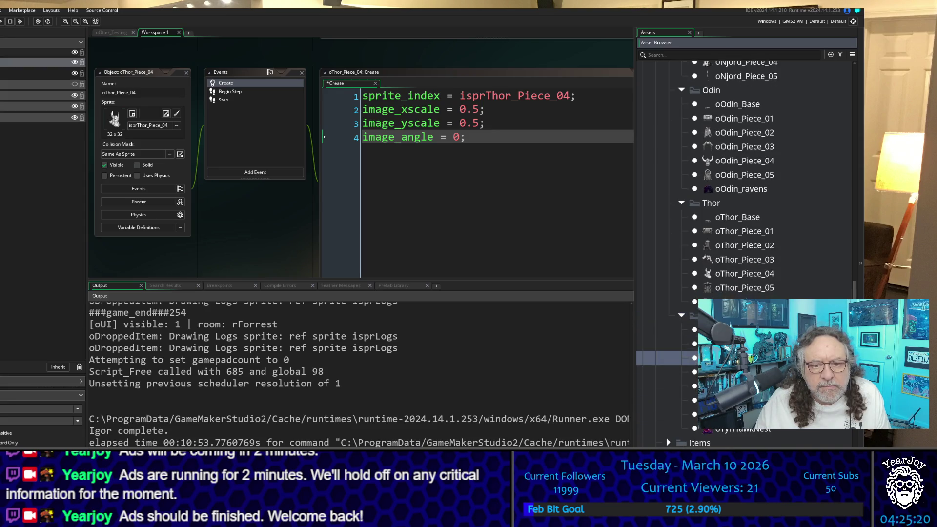
# Add the 0.5 x/y scale and zero-angle lines after sprite_index in oTyr_Piece_01 and 02
pyautogui.doubleClick(722, 358)
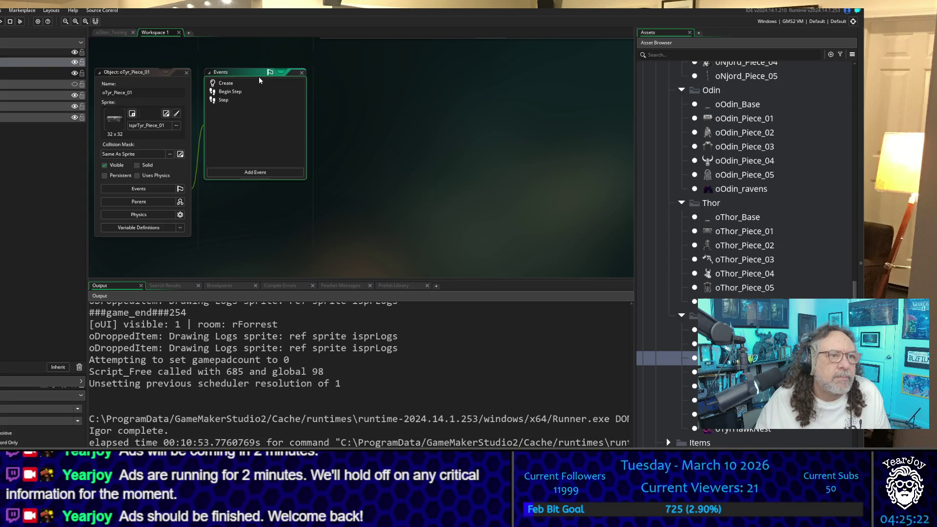
pyautogui.click(252, 81)
pyautogui.press('Return')
pyautogui.write('image_xscale = 0.5; image_yscale = 0.5; image_angle = 0;')
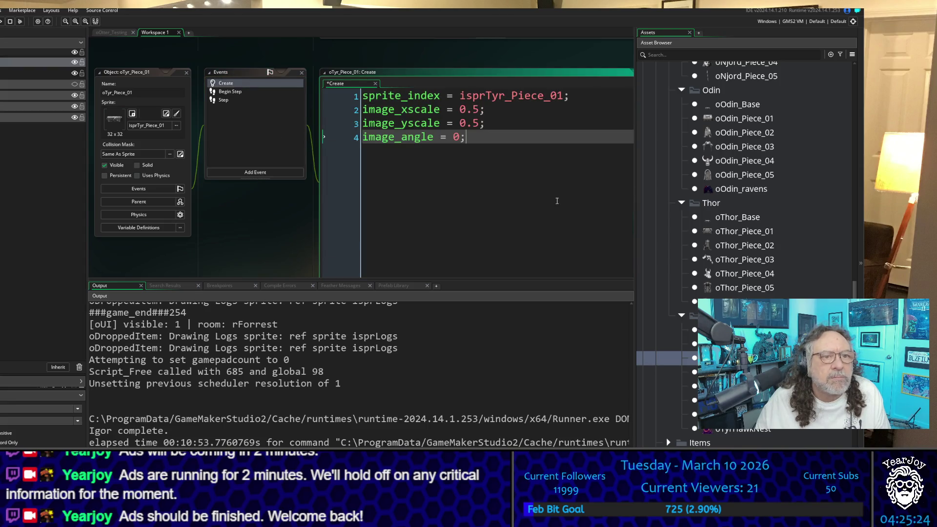
pyautogui.doubleClick(732, 372)
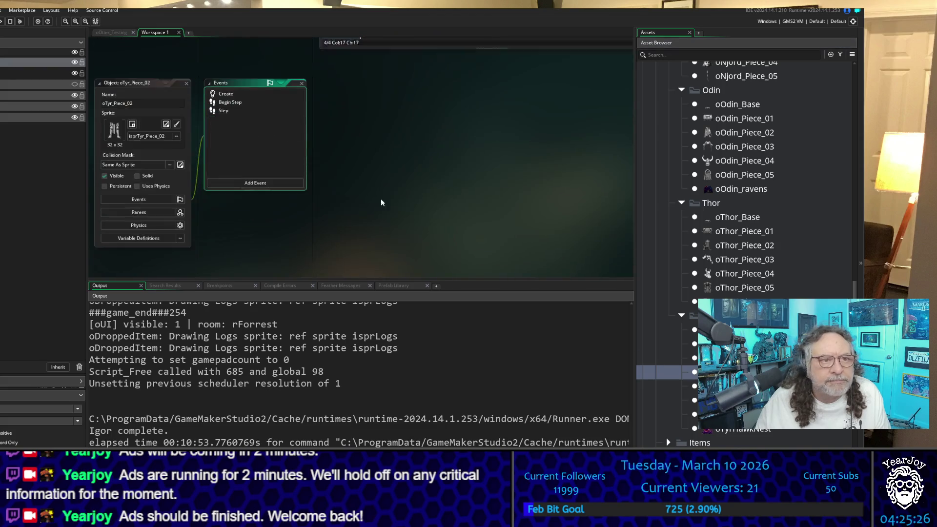
pyautogui.click(227, 83)
pyautogui.press('Return')
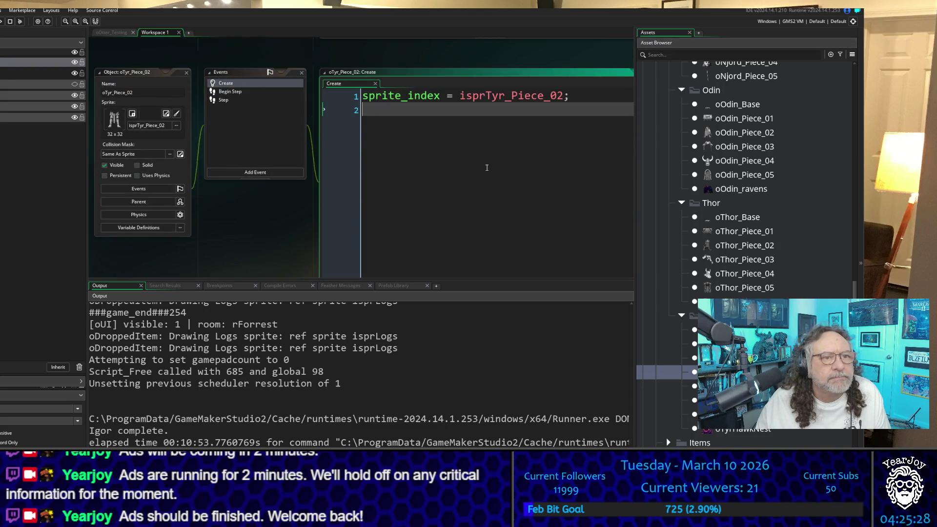
pyautogui.write('image_xscale = 0.5; image_yscale = 0.5; image_angle = 0;')
# Paste the same half-scale and zero-angle lines into the oTyr_Piece_03, 04 and 05 Create events
pyautogui.doubleClick(732, 385)
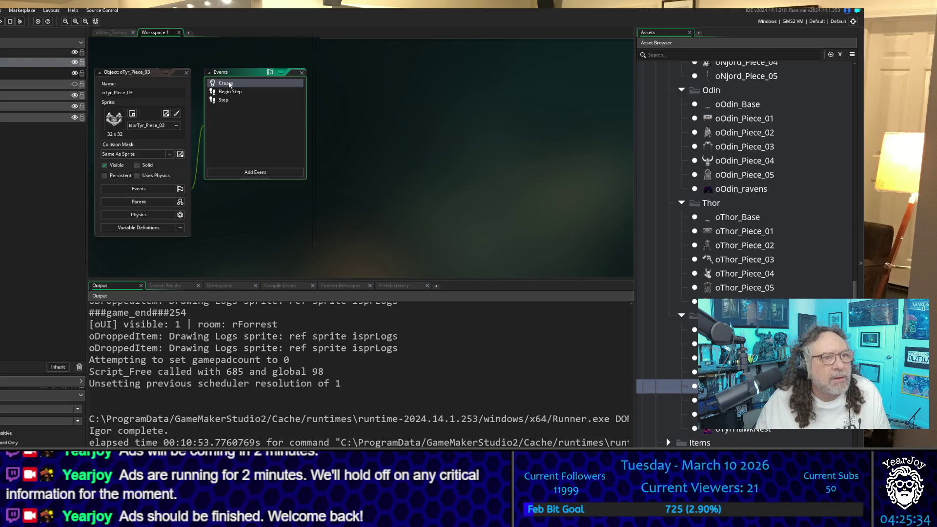
pyautogui.doubleClick(229, 85)
pyautogui.write('image_xscale = 0.5; image_yscale = 0.5; image_angle = 0;')
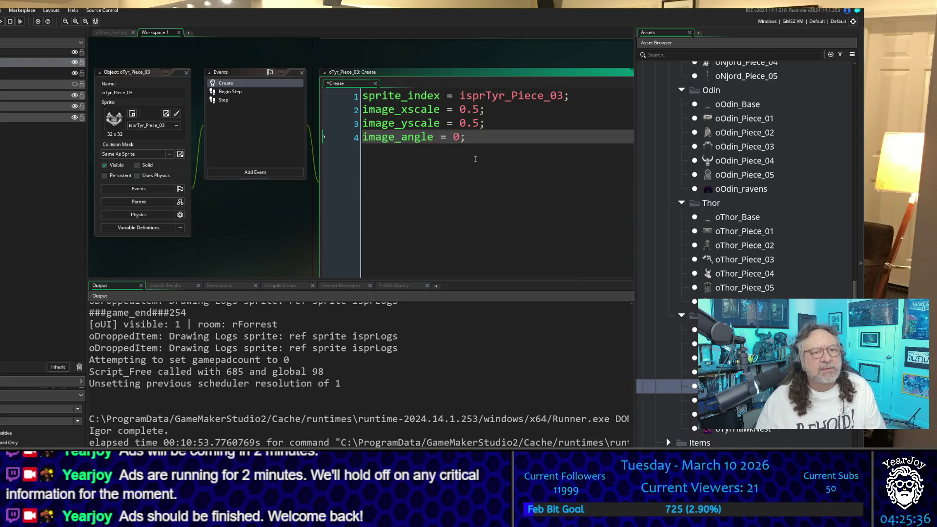
pyautogui.doubleClick(669, 400)
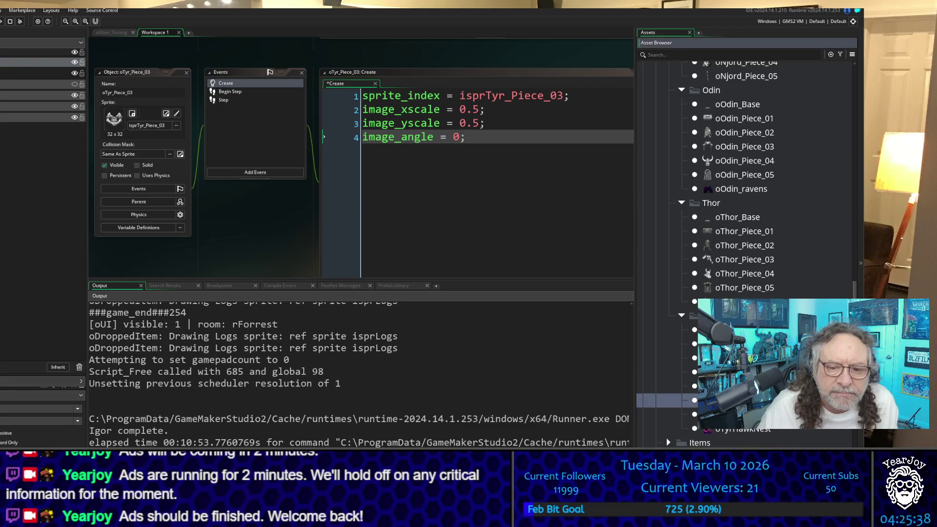
pyautogui.doubleClick(225, 83)
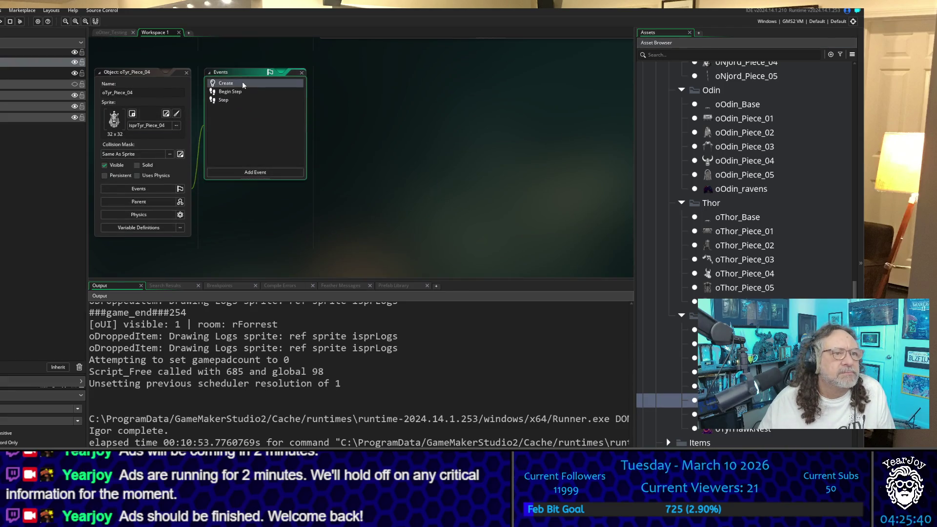
pyautogui.write('image_xscale = 0.5; image_yscale = 0.5; image_angle = 0;')
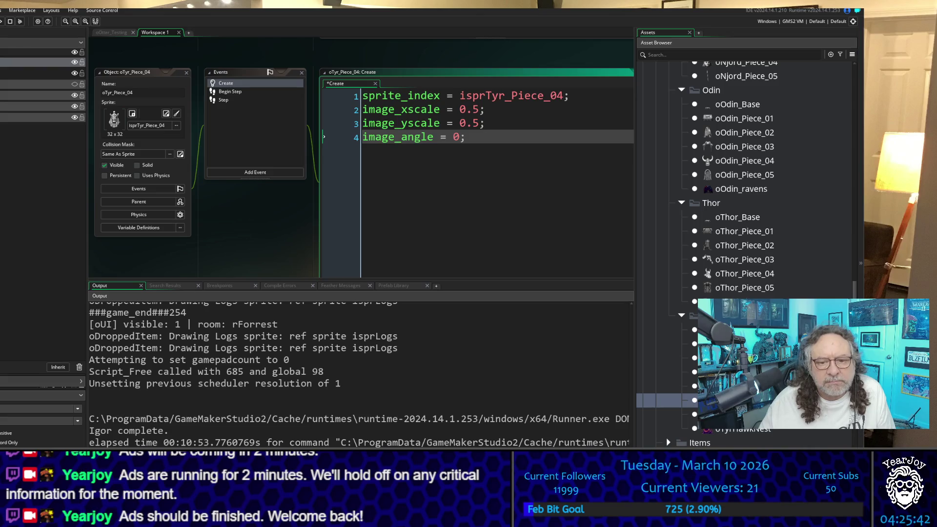
pyautogui.doubleClick(669, 414)
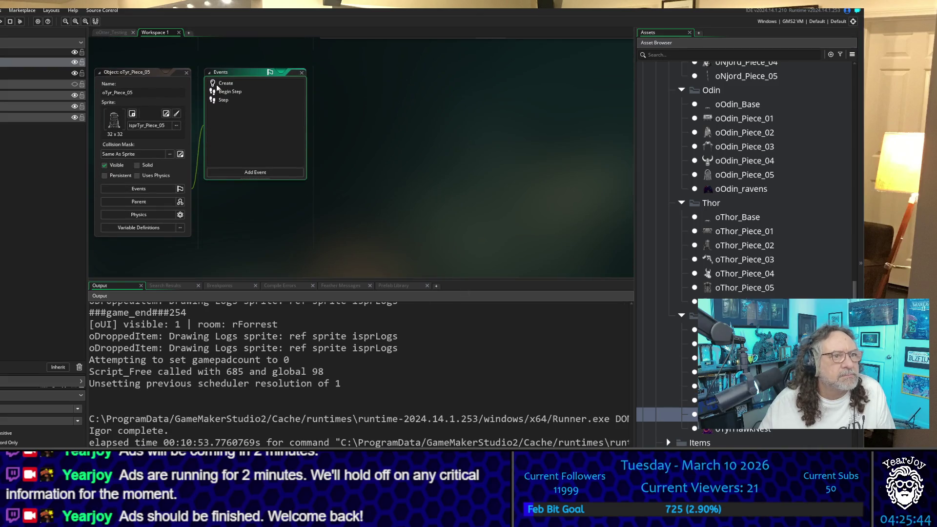
pyautogui.doubleClick(218, 86)
pyautogui.write('image_xscale = 0.5; image_yscale = 0.5; image_angle = 0;')
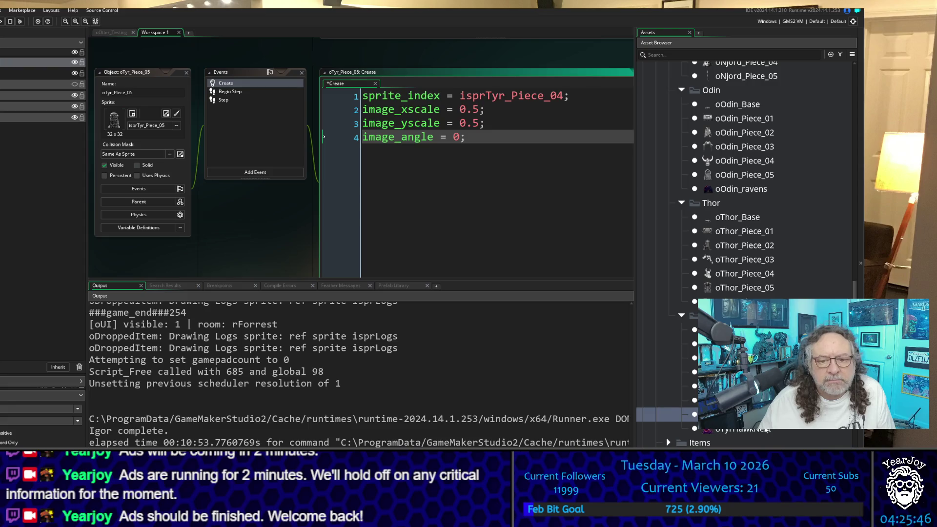
# Switch to the oOtter_Testing room editor
pyautogui.scroll(-5, 765, 430)
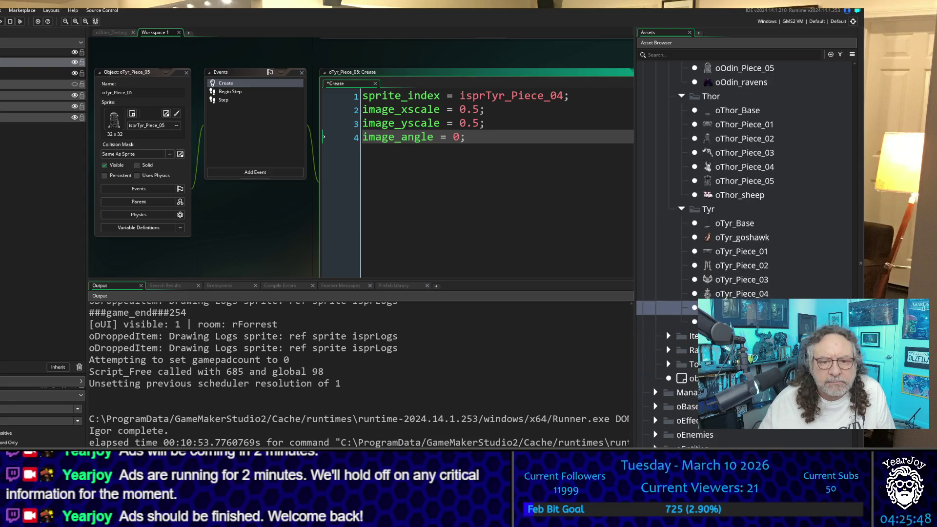
pyautogui.scroll(-1, 765, 430)
pyautogui.click(690, 320)
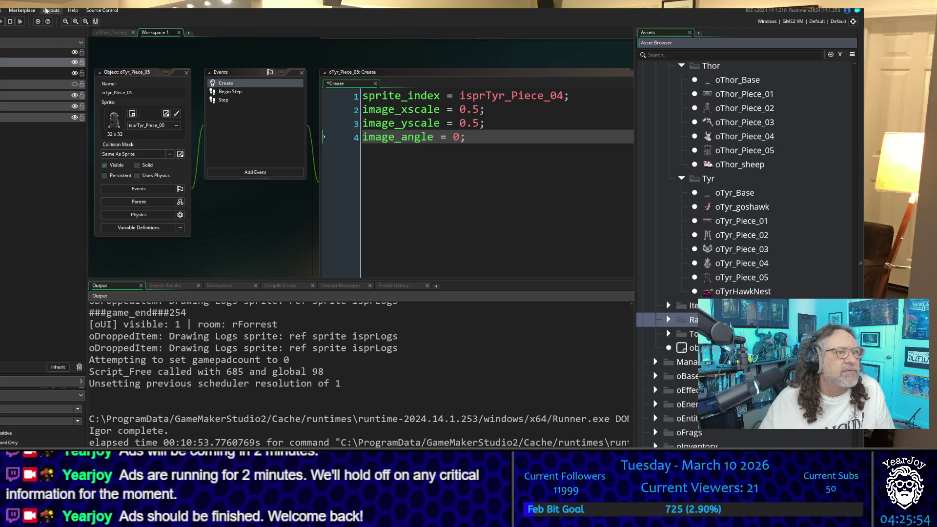
pyautogui.click(110, 33)
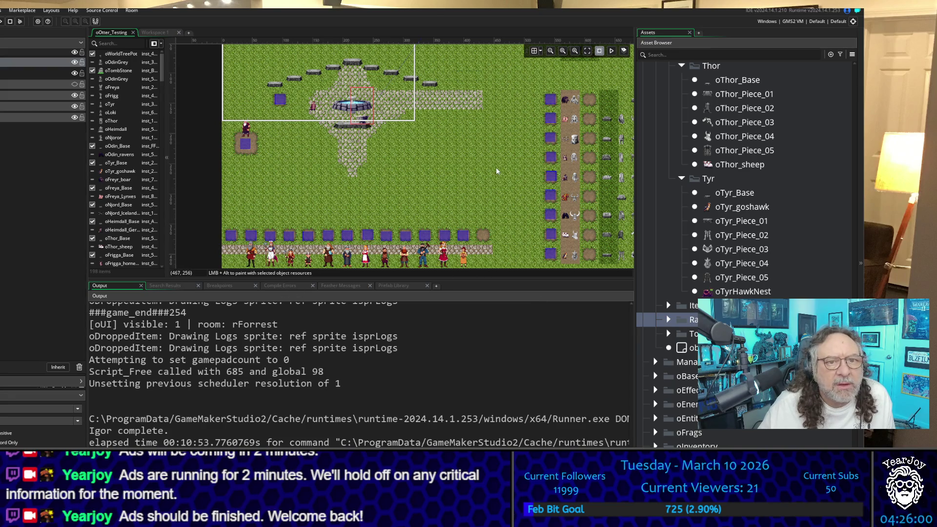
# Select the door-shaped oThor_Piece_05 instance in the room and open its properties at 709, 376
pyautogui.moveTo(496, 167); pyautogui.dragTo(328, 164)
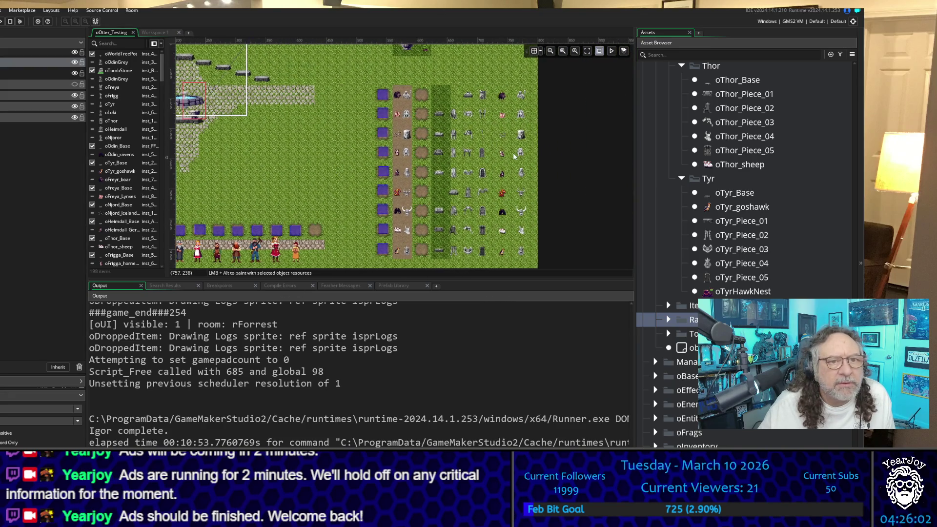
pyautogui.scroll(6, 514, 157)
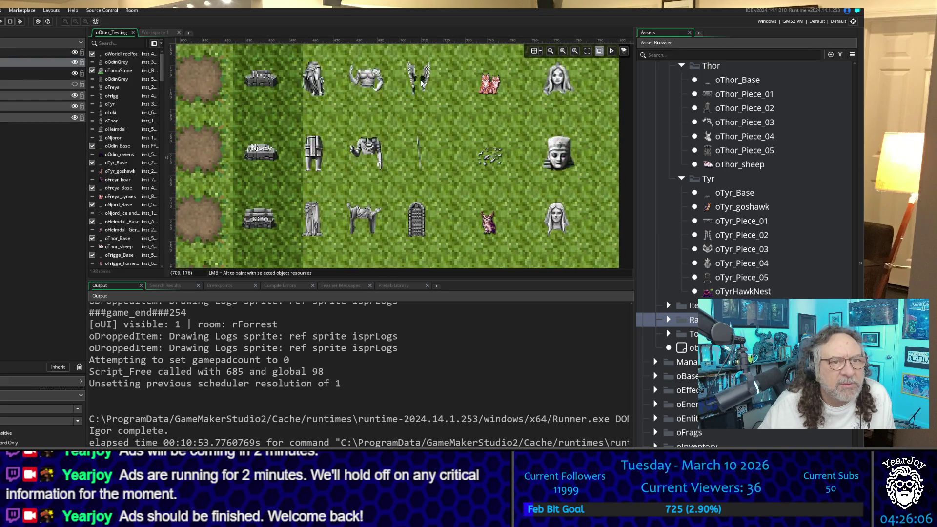
pyautogui.scroll(5, 421, 83)
pyautogui.scroll(-10, 421, 83)
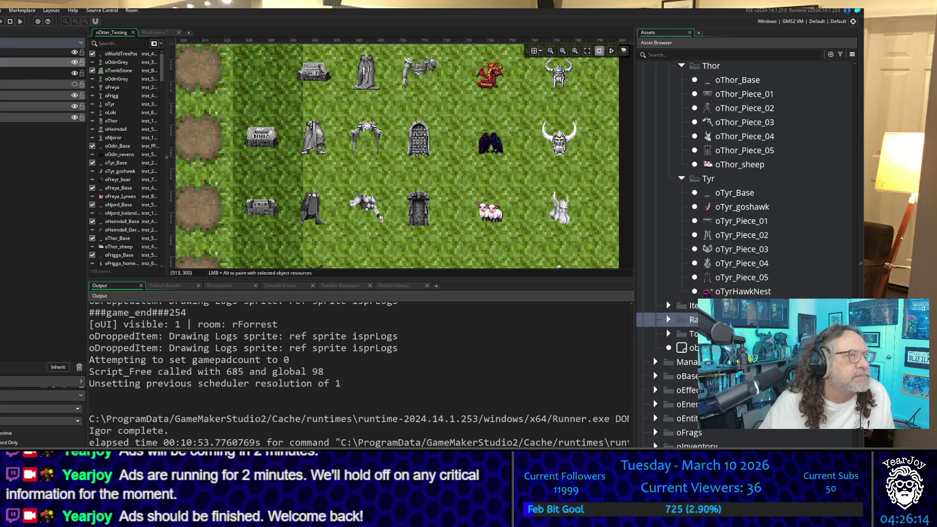
pyautogui.click(417, 212)
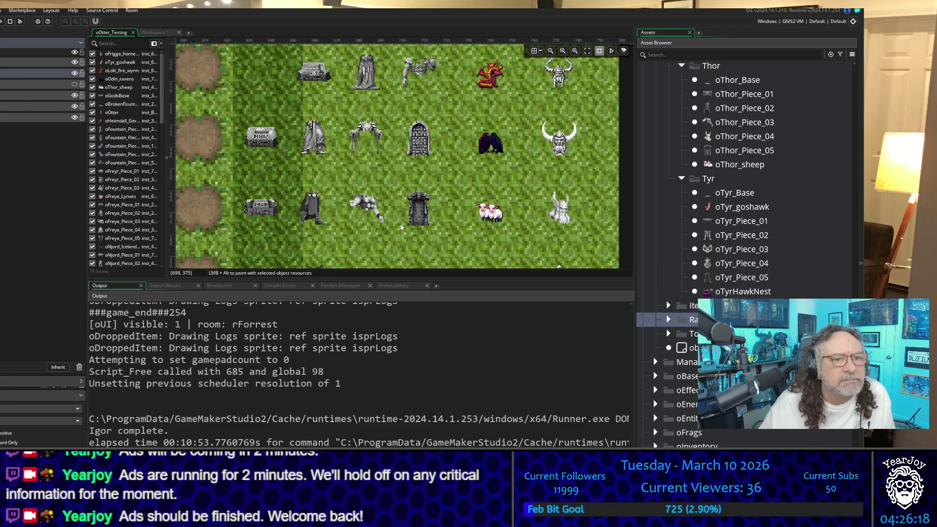
pyautogui.doubleClick(423, 214)
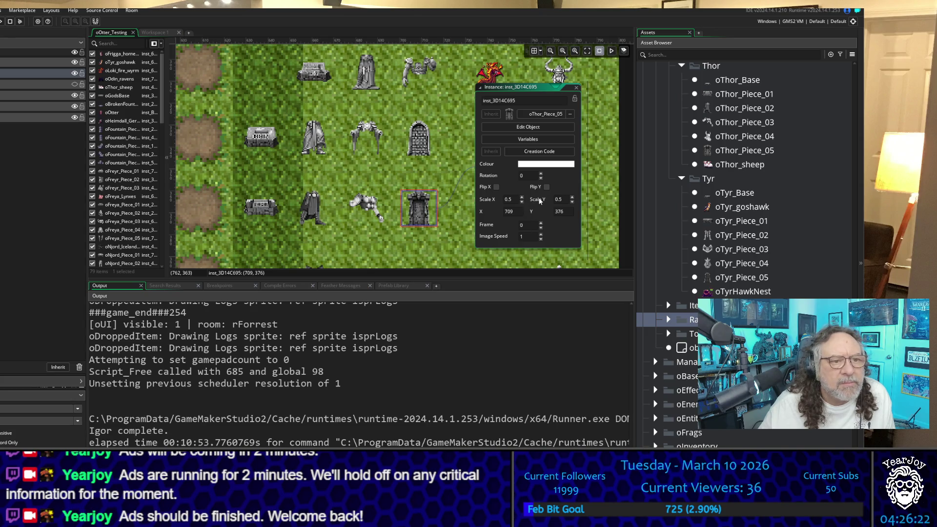
# Close the instance properties and run the game with F5
pyautogui.click(576, 88)
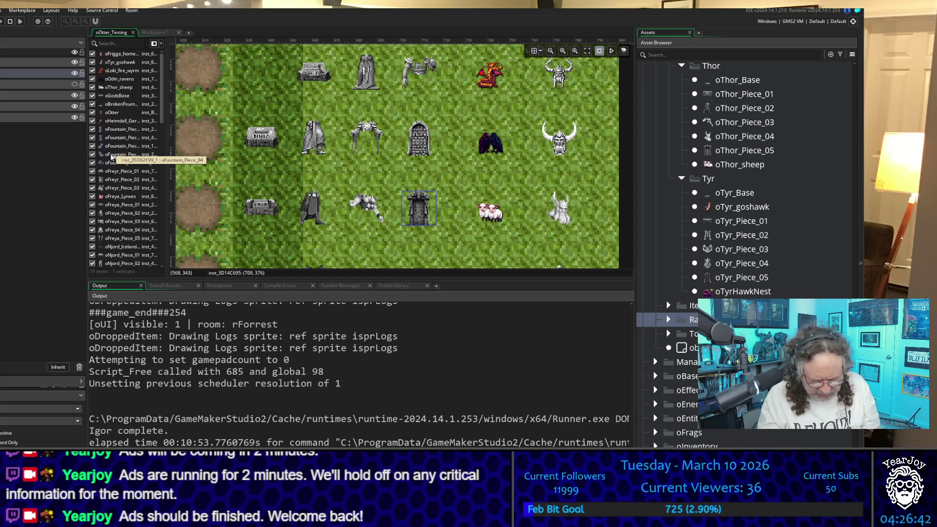
pyautogui.press('F5')
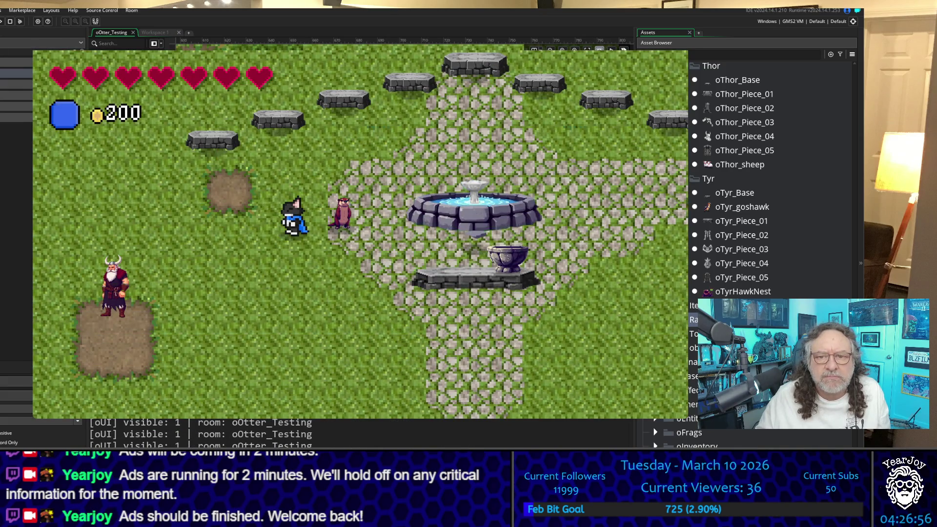
# Walk the player right from the fountain and down along the rows of statues
pyautogui.press('Right')
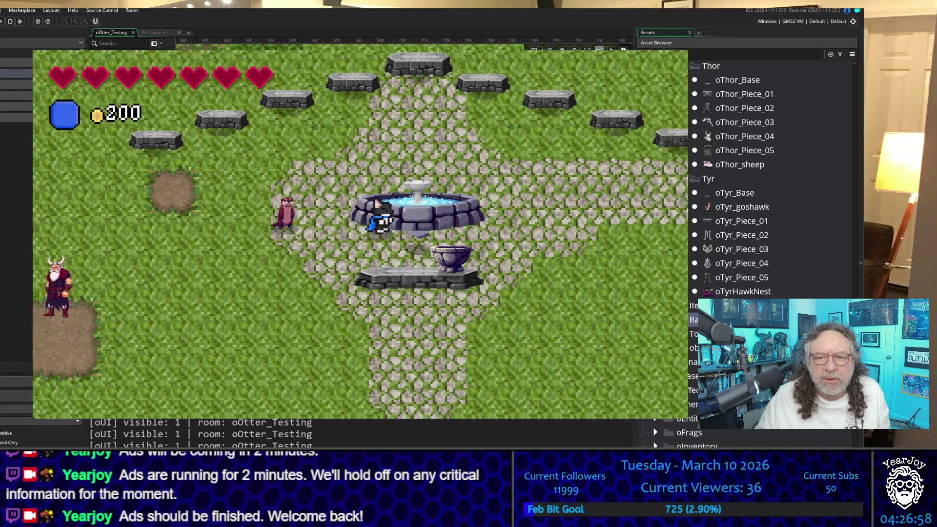
pyautogui.press('Up')
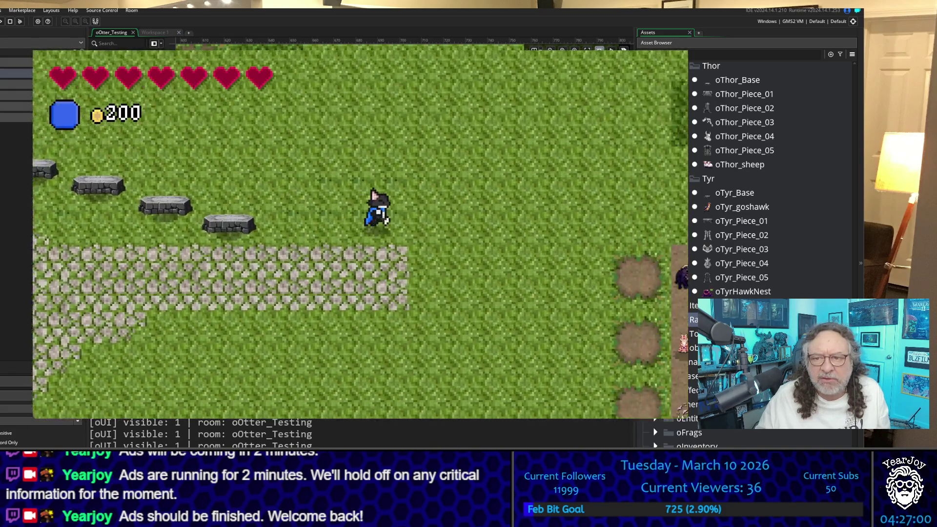
pyautogui.press('Right')
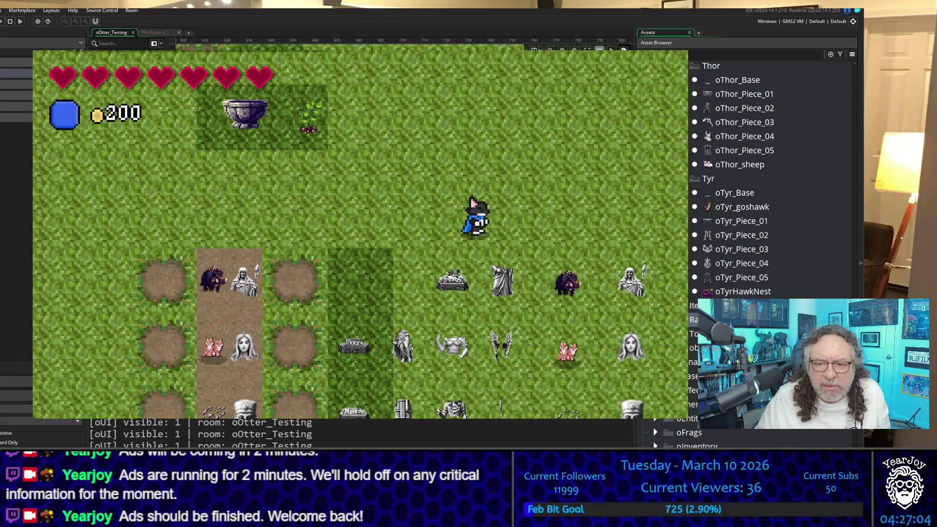
pyautogui.press('Right')
pyautogui.press('Down')
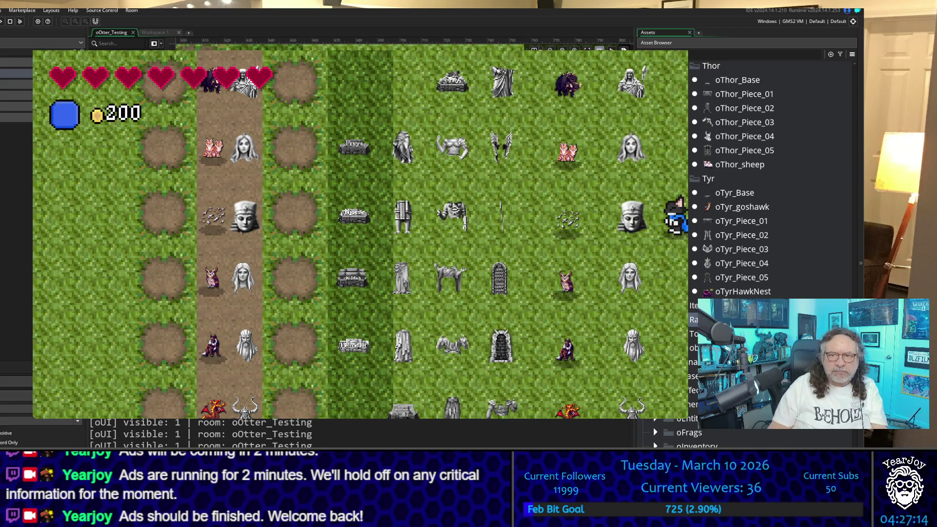
pyautogui.press('Up')
pyautogui.press('Left')
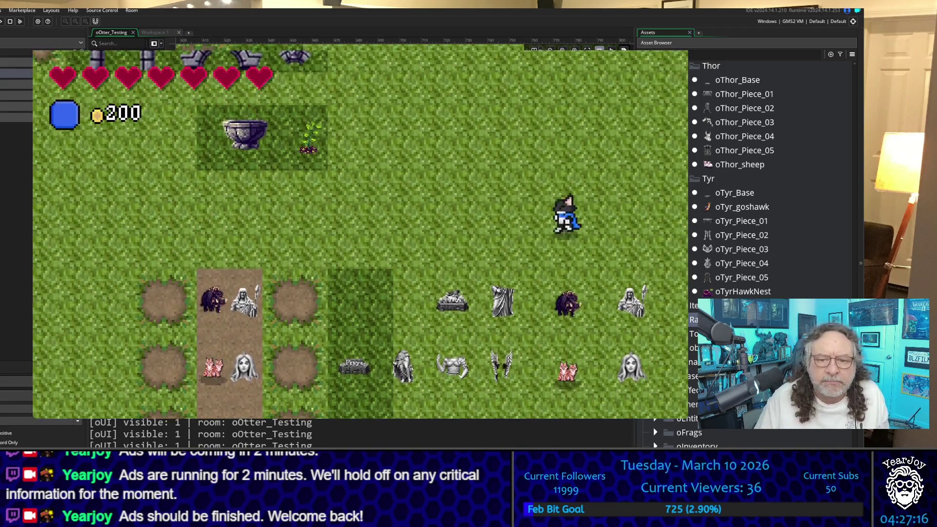
# Weave left and down between the statues, heading into the beach area
pyautogui.press('Left')
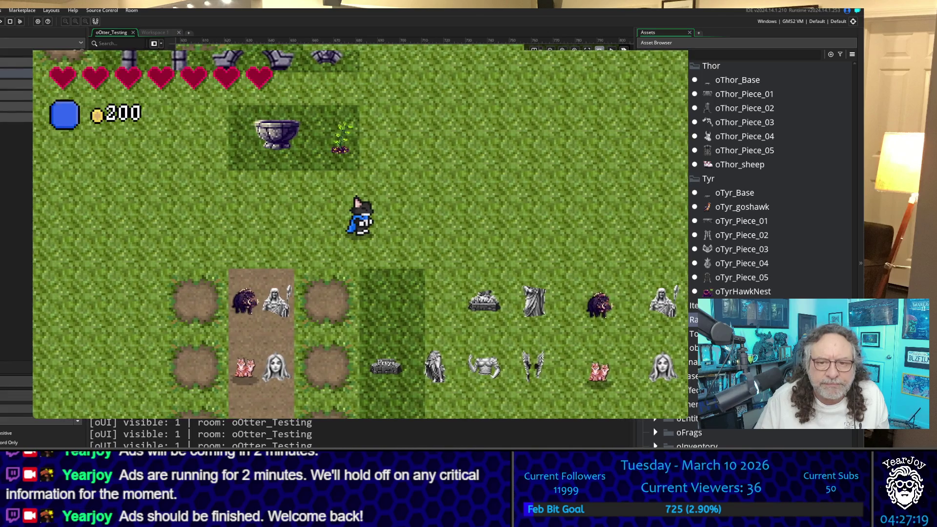
pyautogui.press('Down')
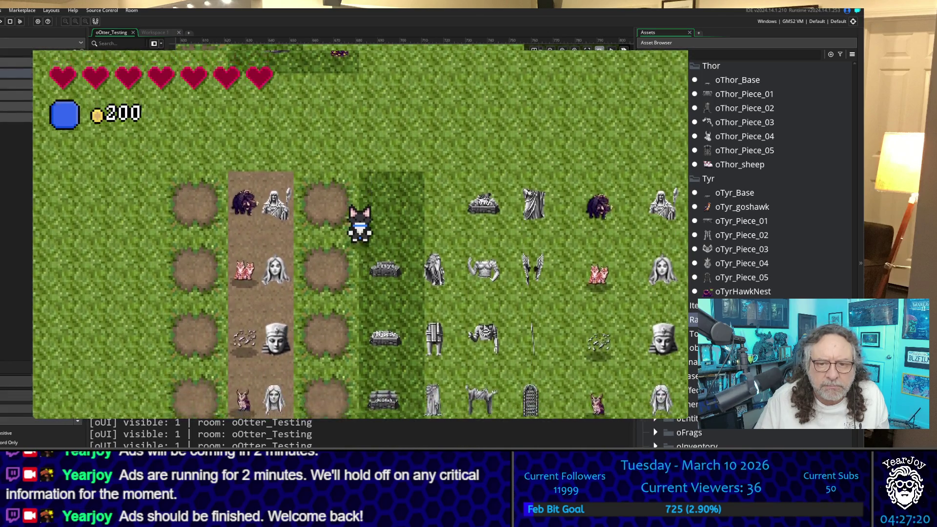
pyautogui.press('Down')
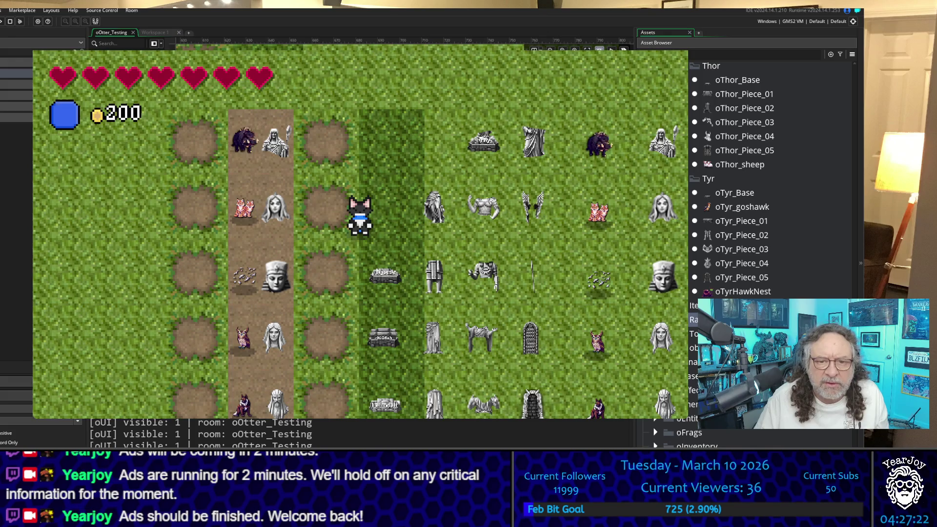
pyautogui.press('Left')
pyautogui.press('Down')
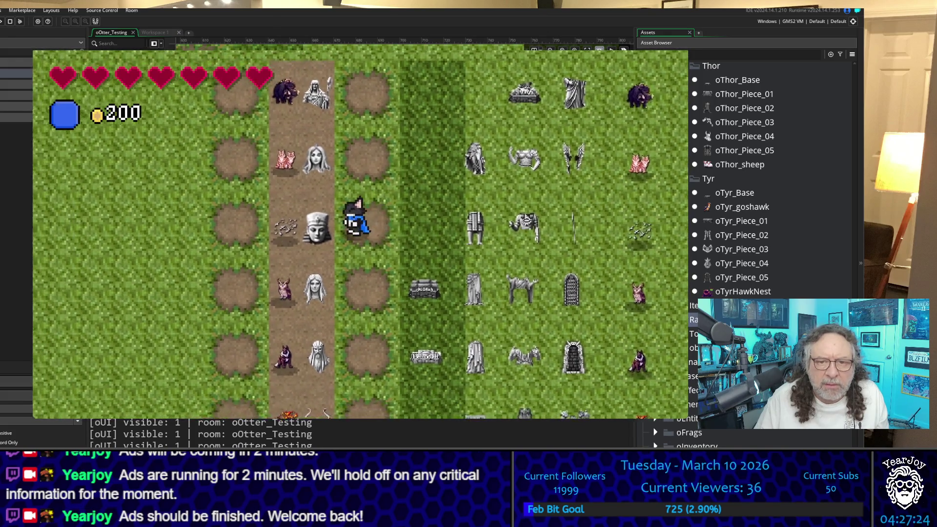
pyautogui.press('Right')
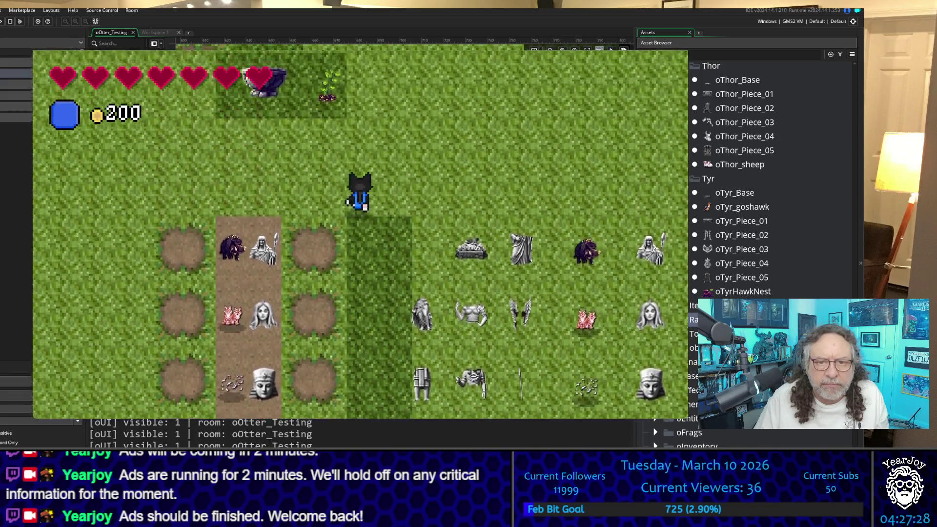
pyautogui.press('Up')
pyautogui.press('Left')
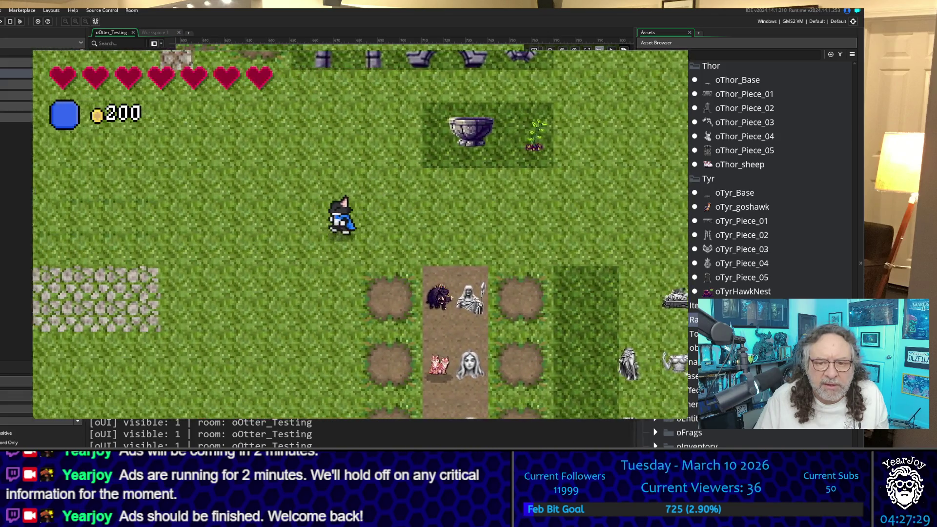
pyautogui.press('Down')
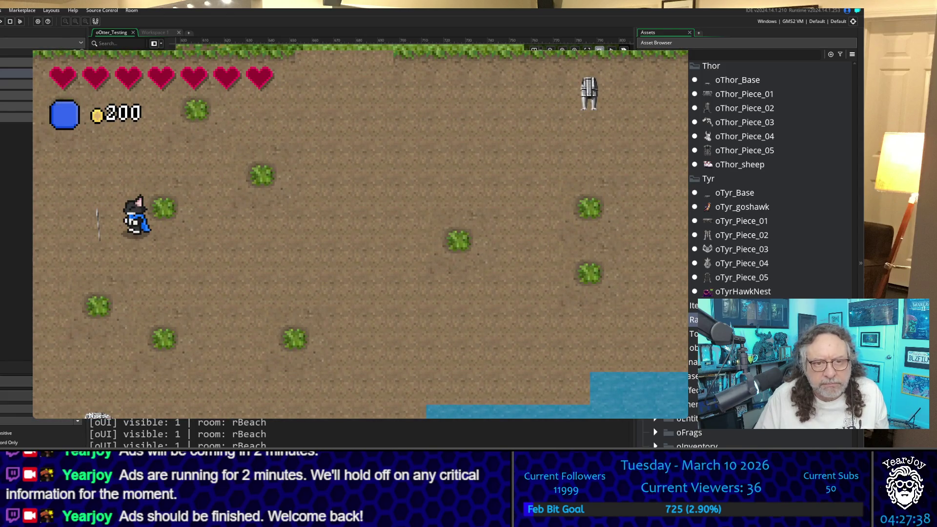
# Cross the beach down-right and step onto the stone platform to pick up the statue piece
pyautogui.press('Right')
pyautogui.press('Down')
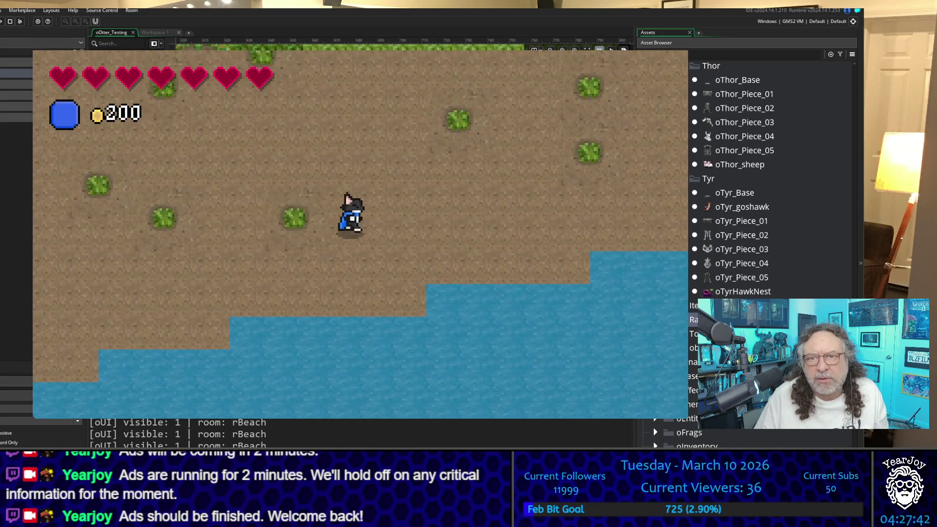
pyautogui.press('Right')
pyautogui.press('Down')
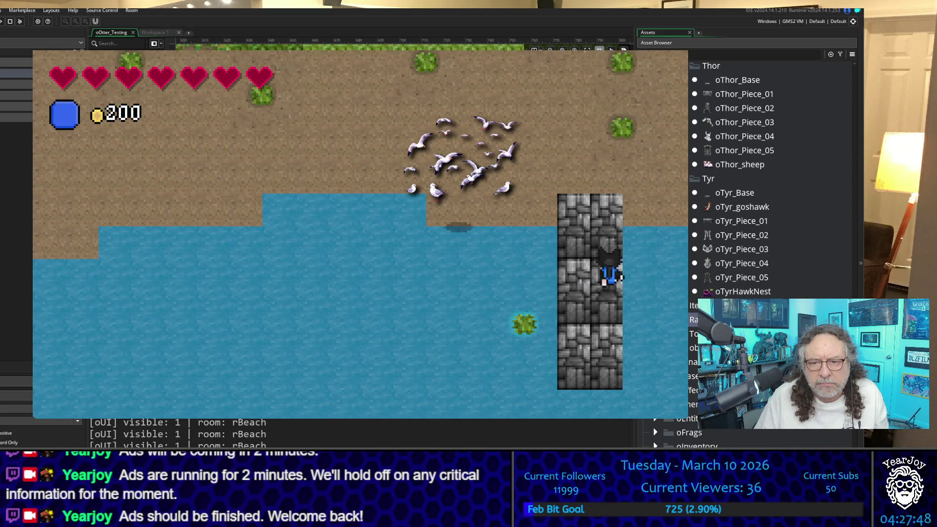
pyautogui.press('Up')
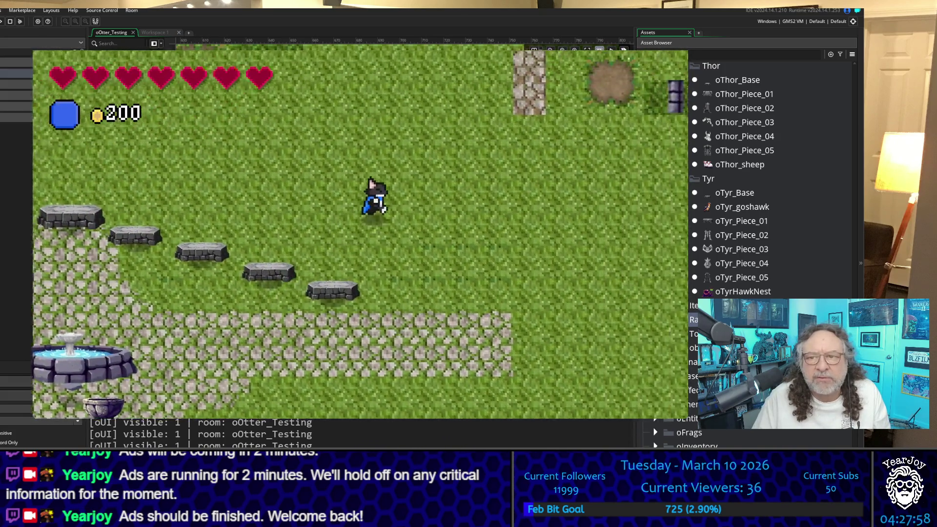
# Walk the player back to the otter beside the fountain
pyautogui.press('w')
pyautogui.press('d')
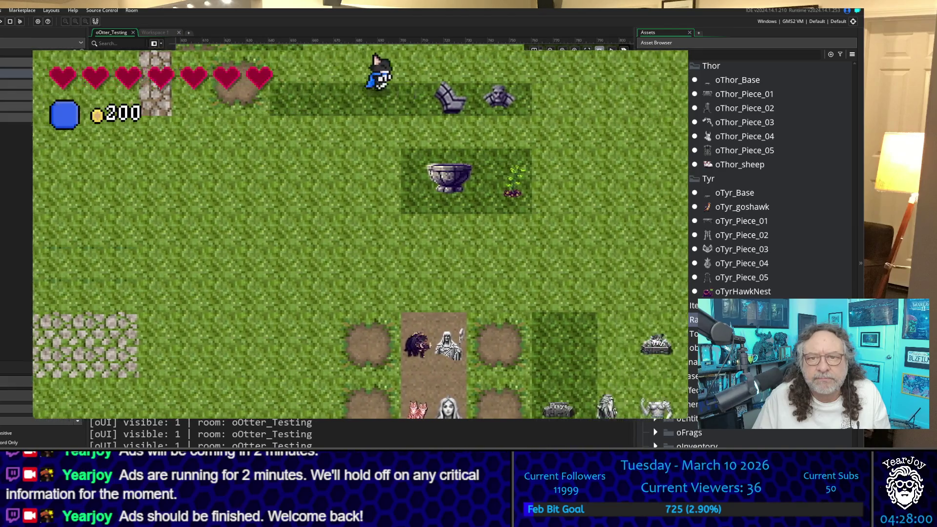
pyautogui.press('a')
pyautogui.press('s')
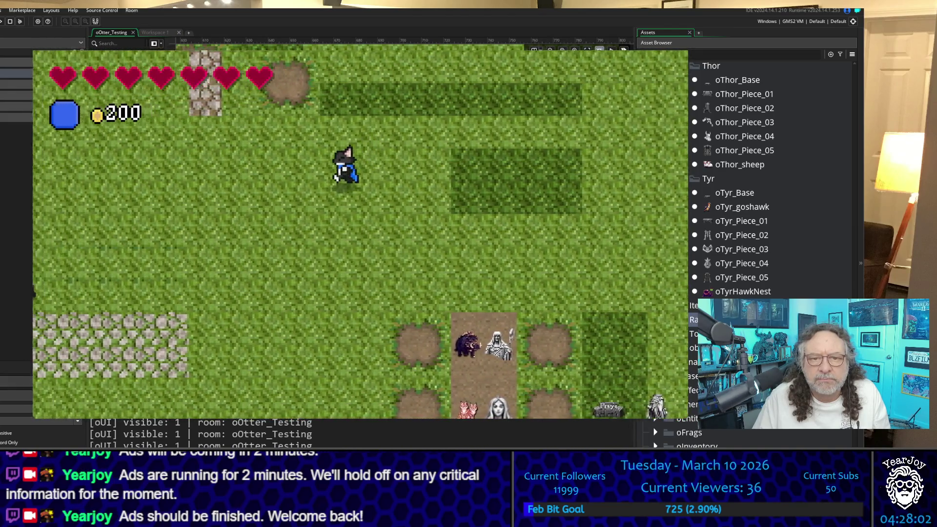
pyautogui.press('a')
pyautogui.press('w')
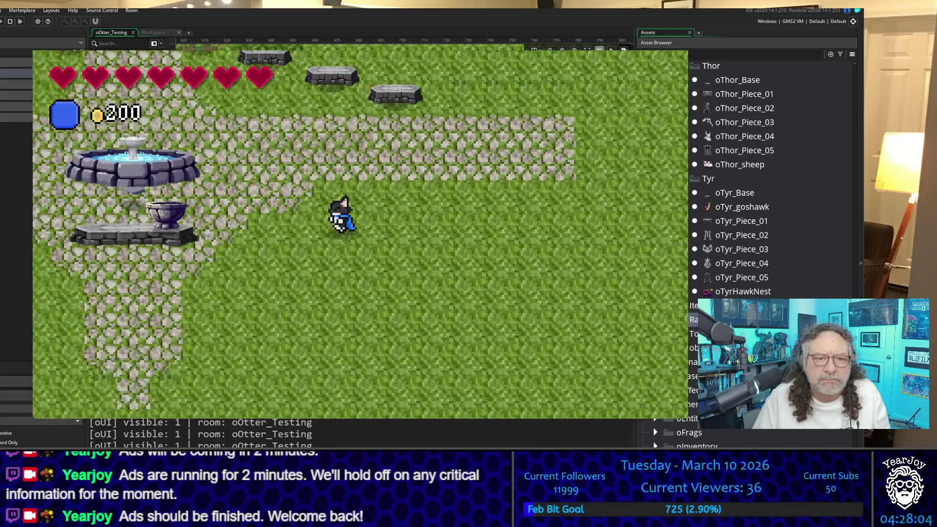
pyautogui.press('w')
pyautogui.press('a')
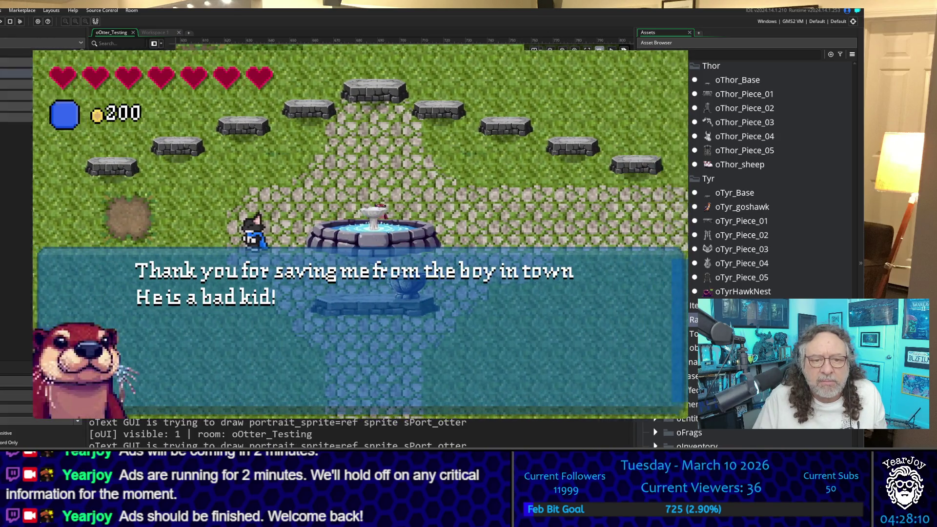
# Dismiss the otter's thank-you and fountain messages, reaching the line 'Your work is not done yet!'
pyautogui.press('space')
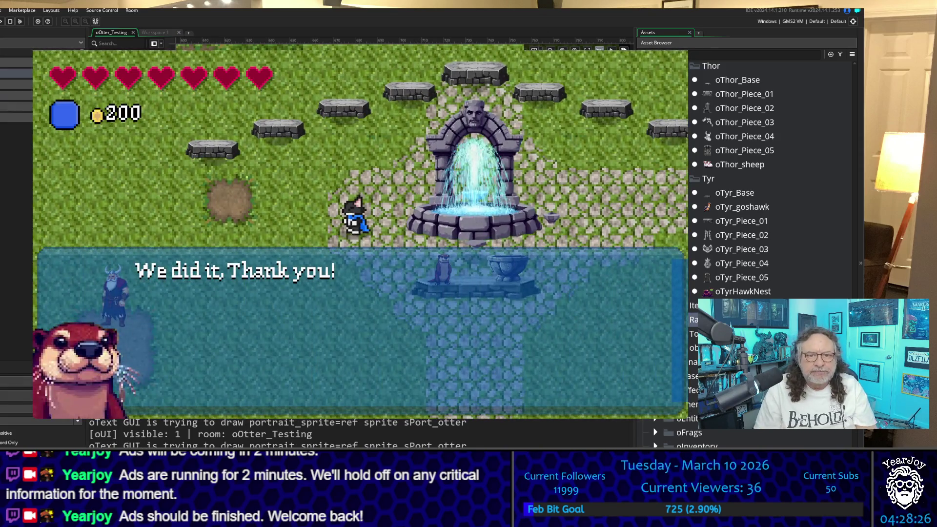
pyautogui.press('space')
pyautogui.press('space')
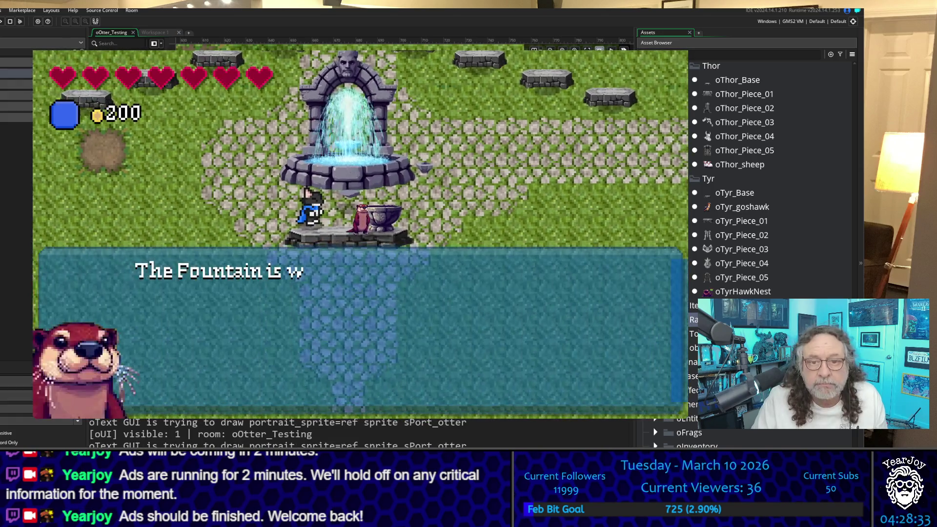
pyautogui.press('space')
pyautogui.press('space')
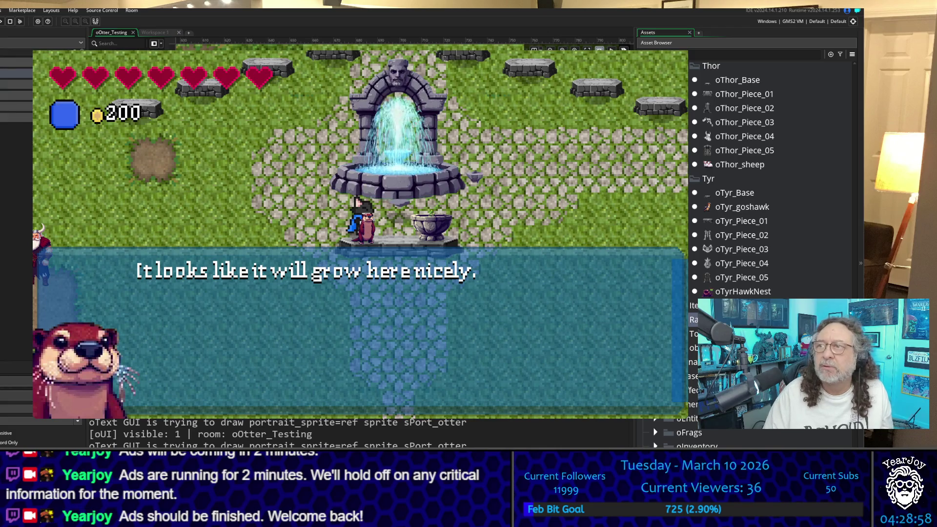
pyautogui.click(369, 291)
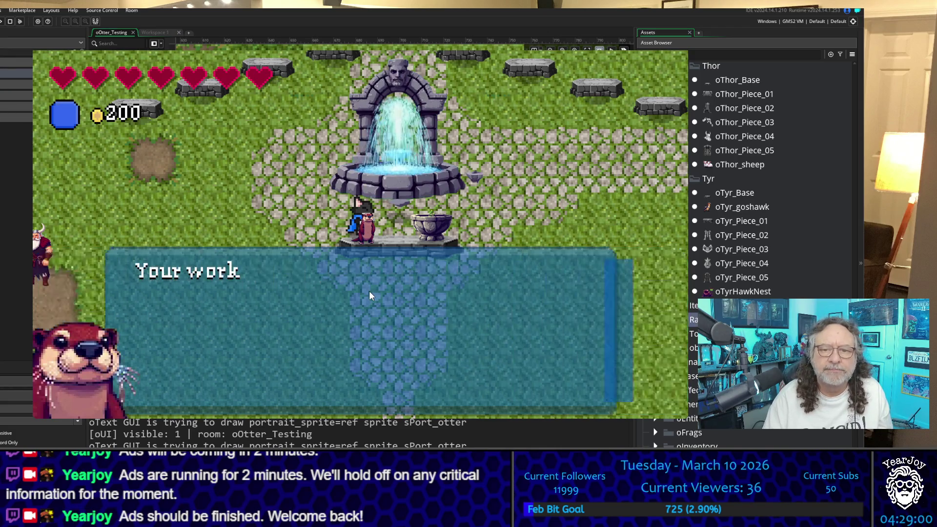
# Close the otter's dialog and walk right past the boar down among the statue rows
pyautogui.click(369, 291)
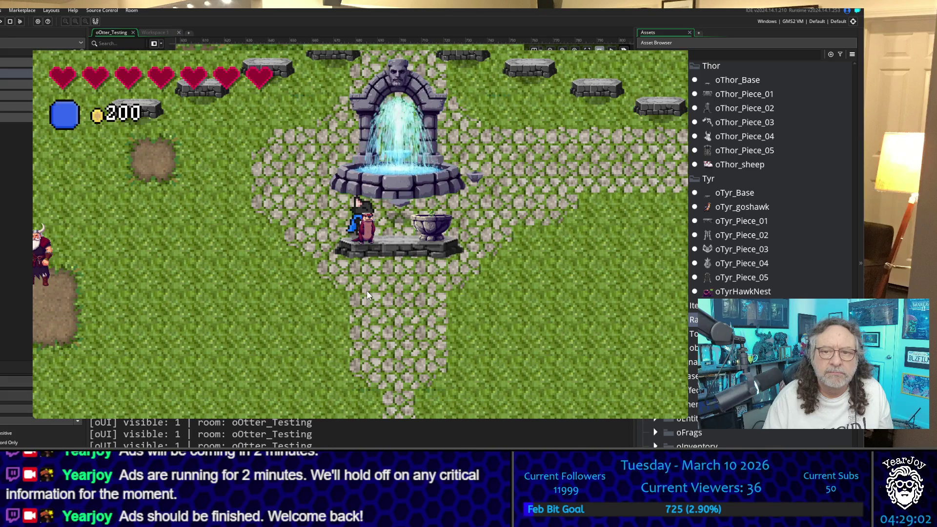
pyautogui.press('Right')
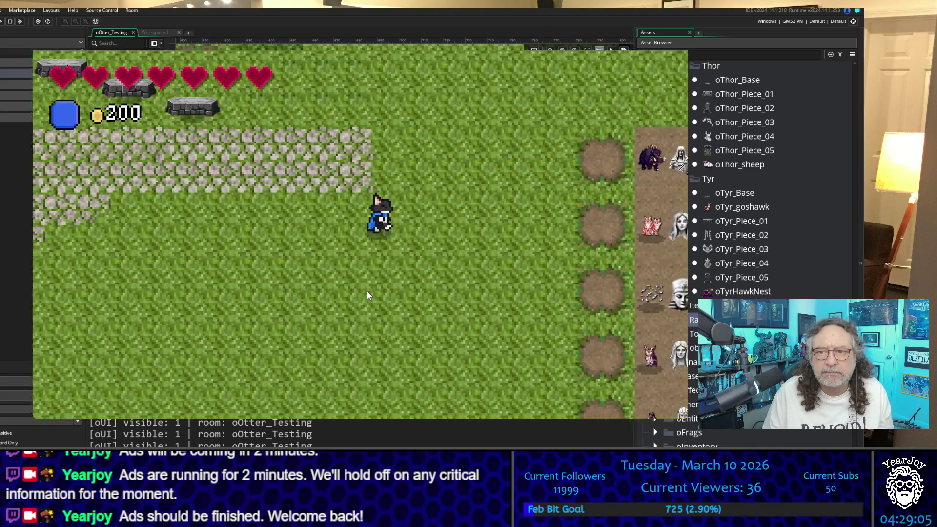
pyautogui.press('Up')
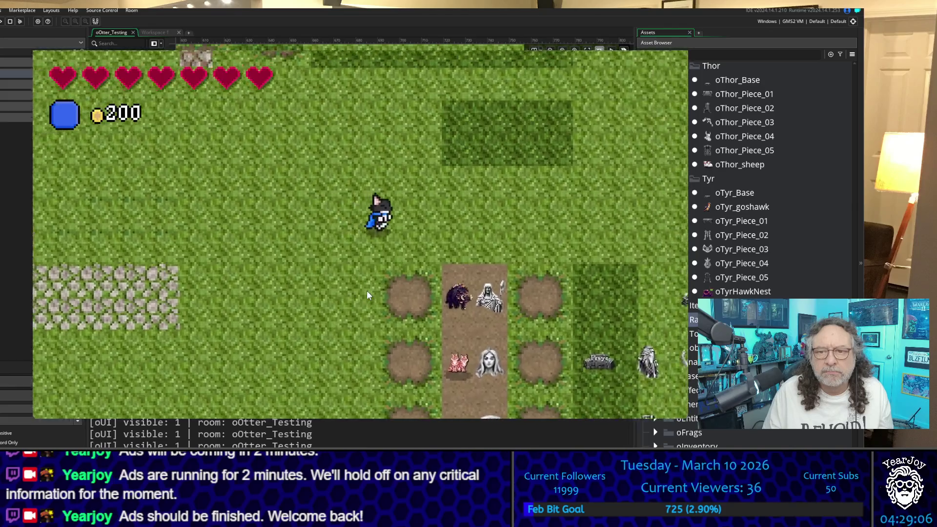
pyautogui.press('Right')
pyautogui.press('Down')
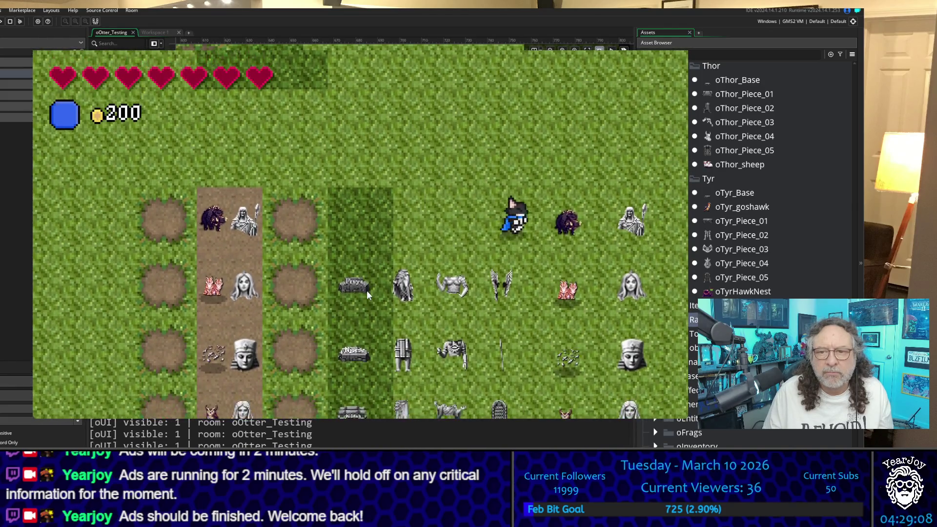
pyautogui.press('Left')
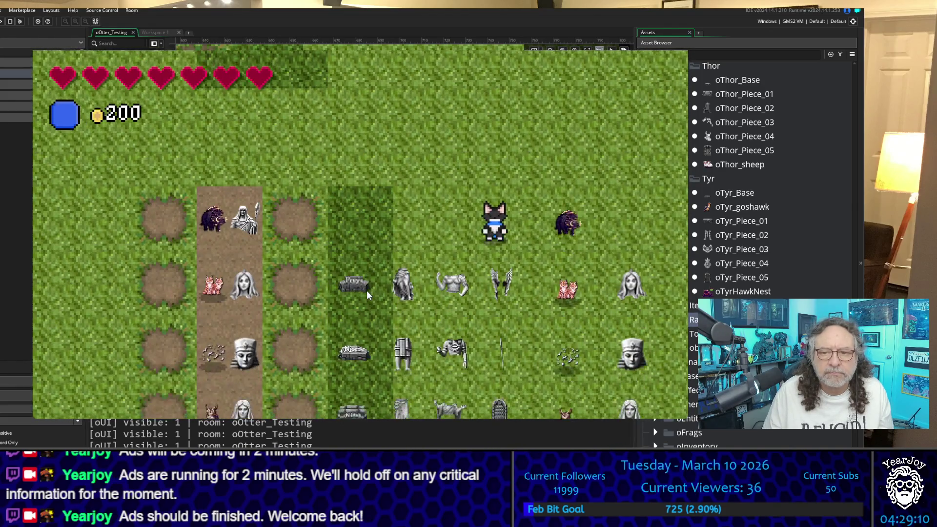
pyautogui.press('Right')
pyautogui.press('Right')
pyautogui.press('Down')
pyautogui.press('Left')
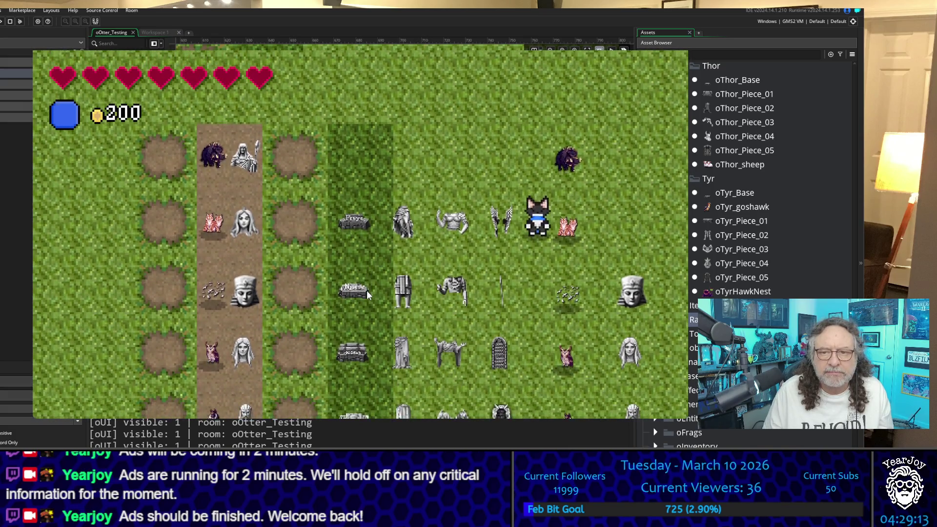
# Walk back up and left to the otter beside the fountain plaza
pyautogui.press('Left')
pyautogui.press('Up')
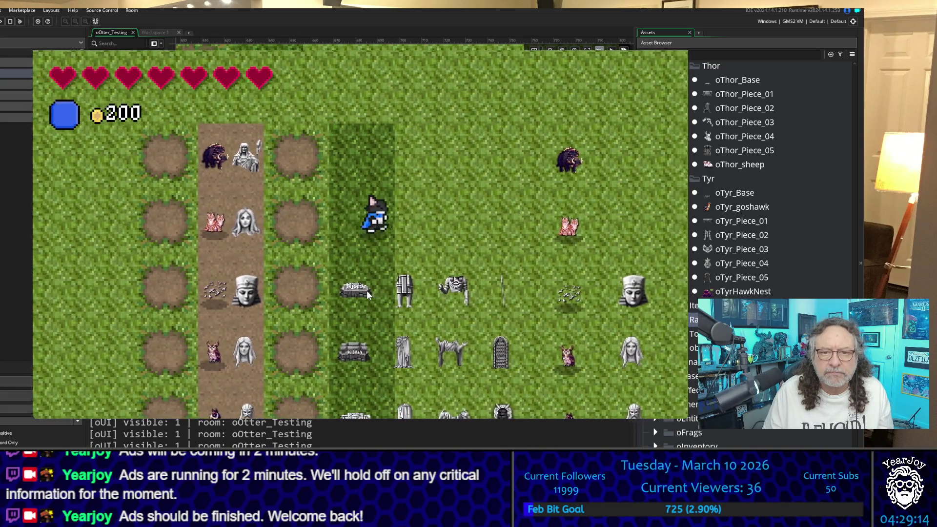
pyautogui.press('Right')
pyautogui.press('Up')
pyautogui.press('Left')
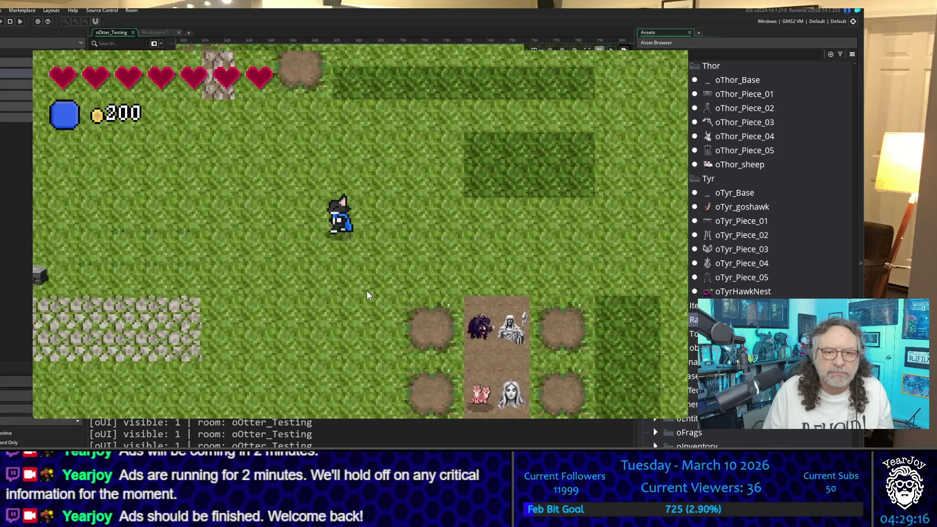
pyautogui.press('Down')
pyautogui.press('Left')
pyautogui.press('Up')
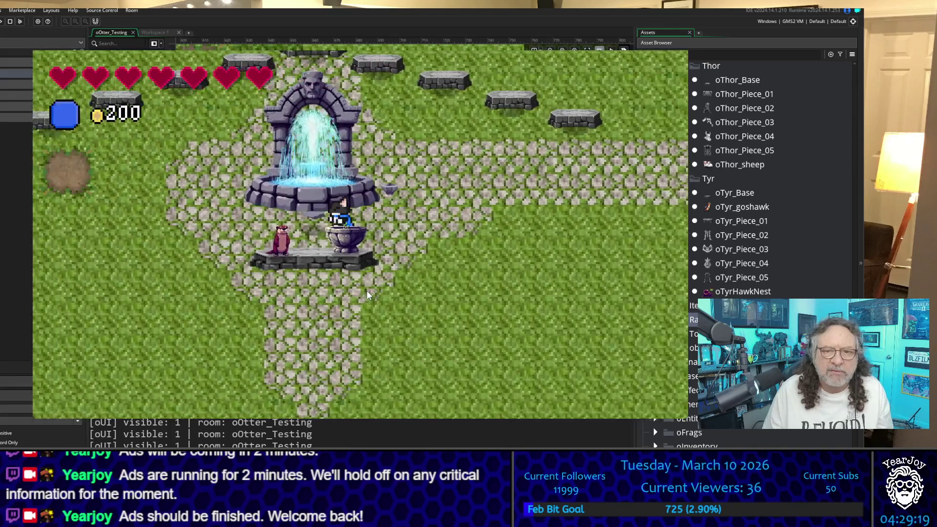
pyautogui.press('Left')
pyautogui.press('Down')
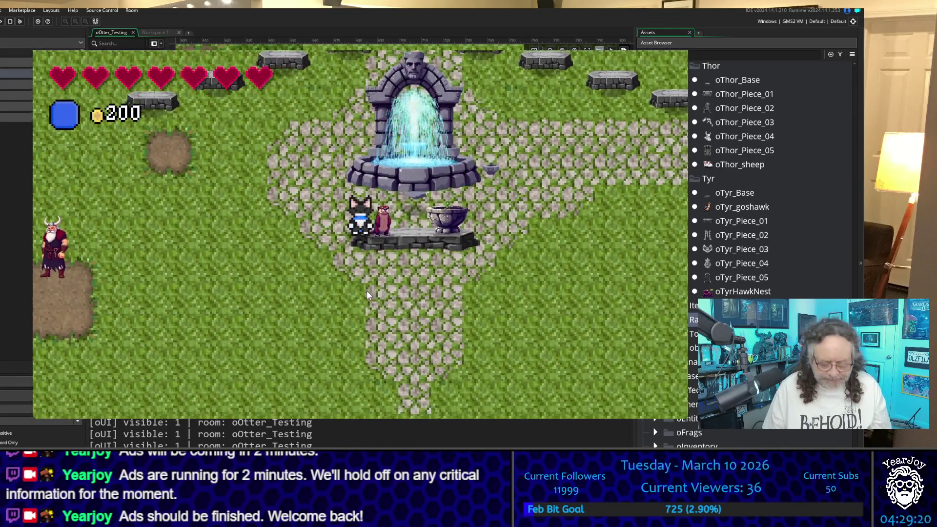
# Talk to the otter, visit the Frey statue, and advance the otter's dialog to finish Freyr
pyautogui.press('e')
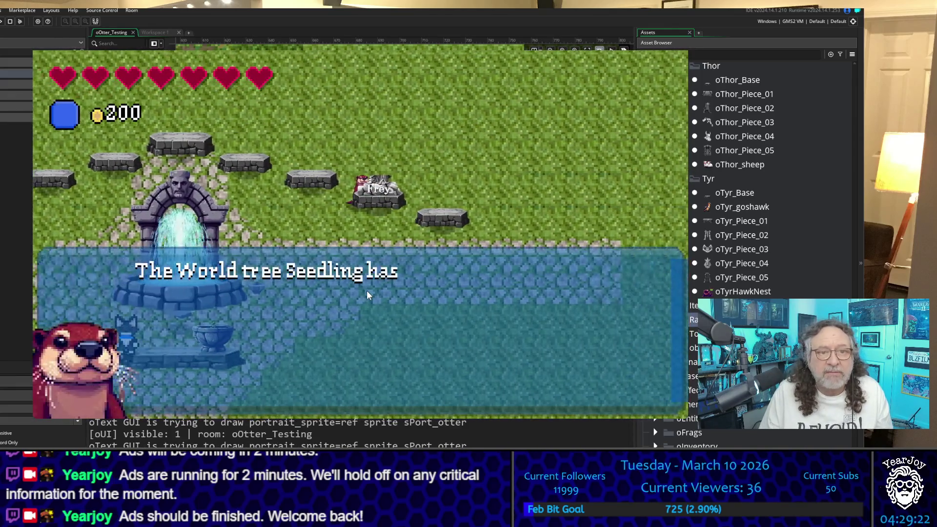
pyautogui.press('e')
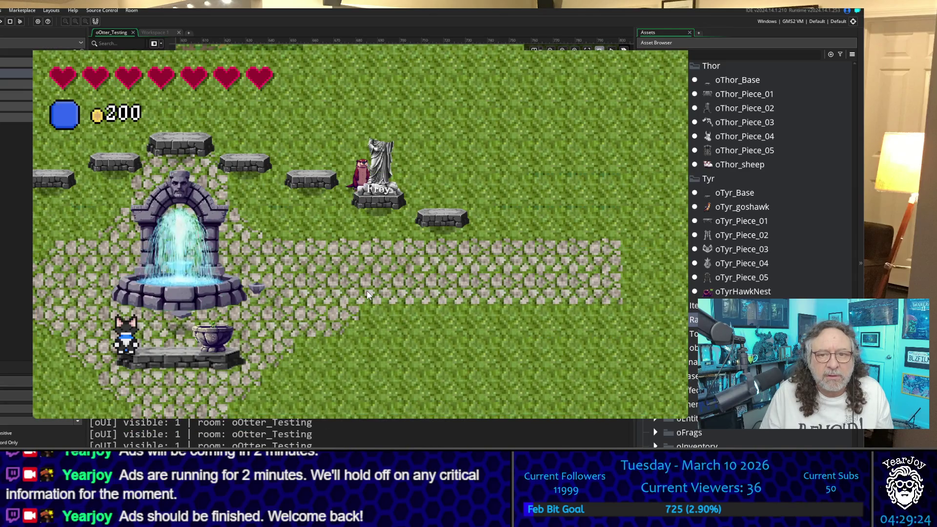
pyautogui.press('Up')
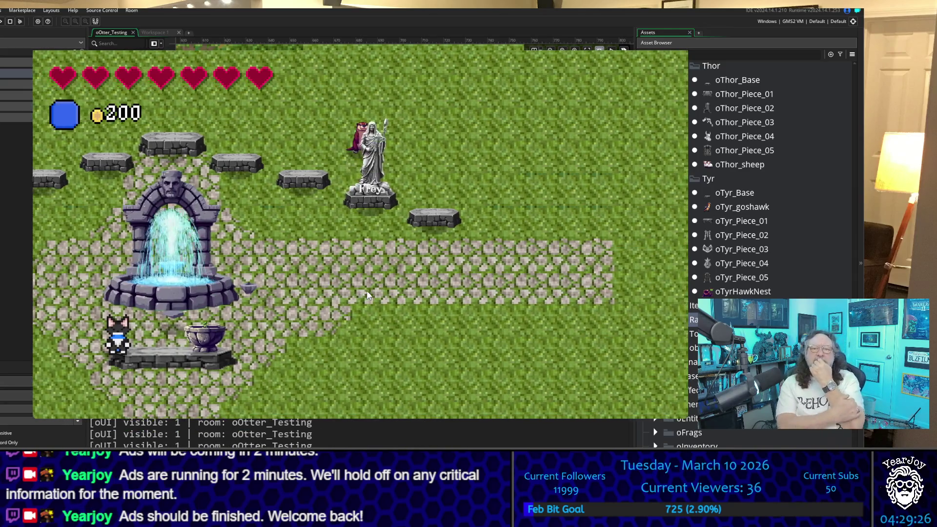
pyautogui.press('Left')
pyautogui.press('Down')
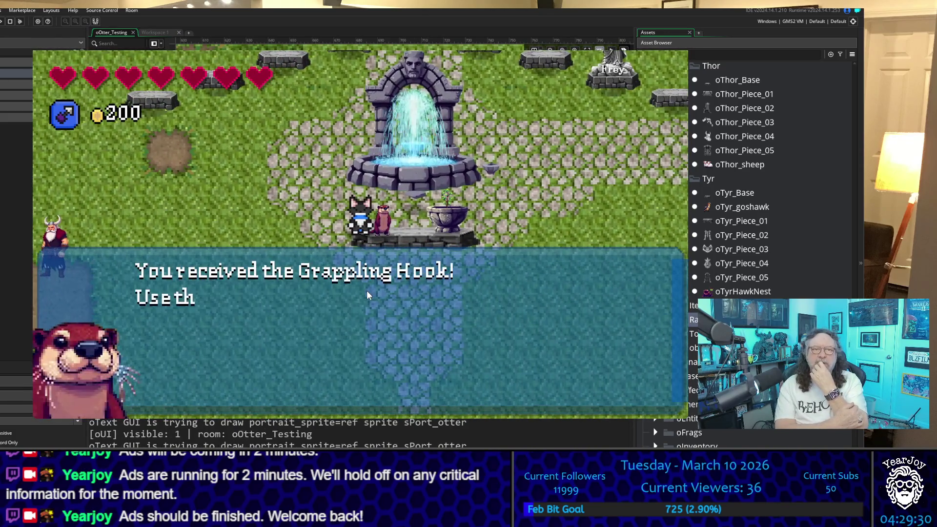
pyautogui.press('space')
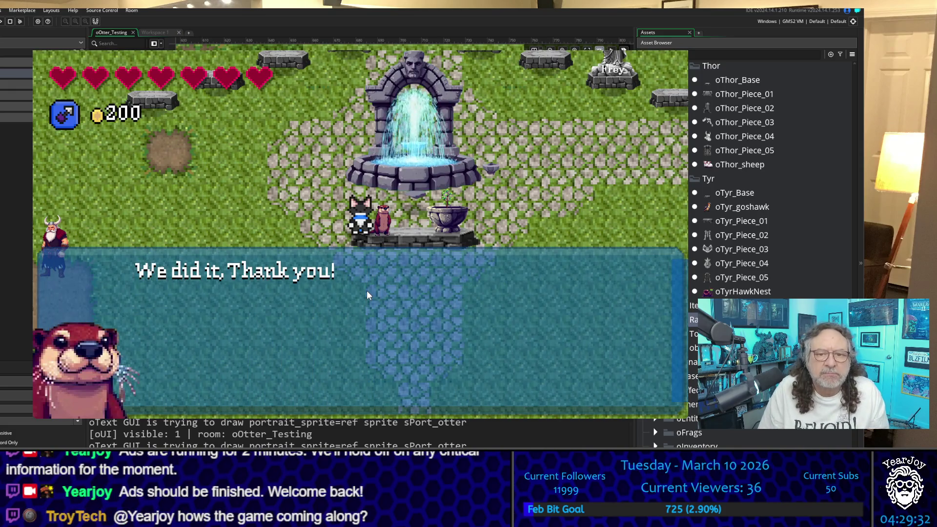
pyautogui.press('space')
# Test the new Grappling Hook by firing it right, left and upward
pyautogui.press('space')
pyautogui.press('Down')
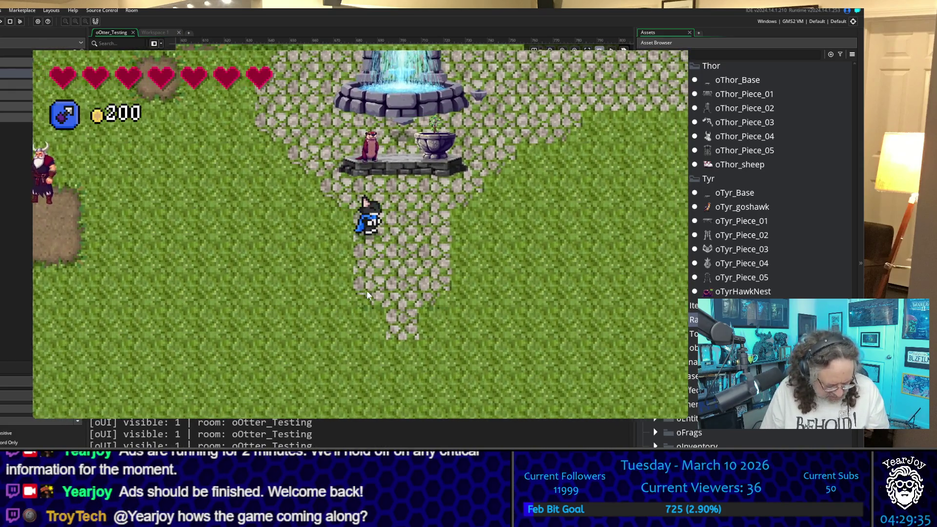
pyautogui.press('Right')
pyautogui.press('space')
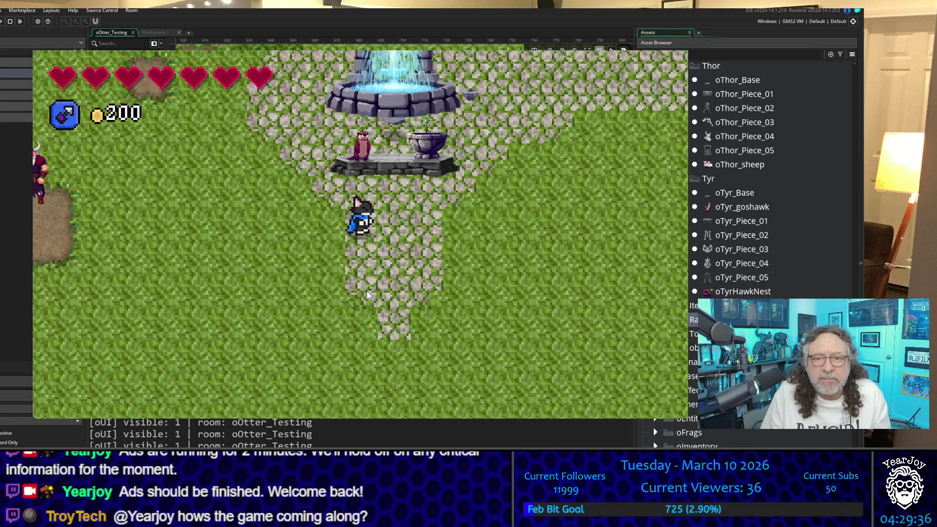
pyautogui.press('space')
pyautogui.press('Left')
pyautogui.press('space')
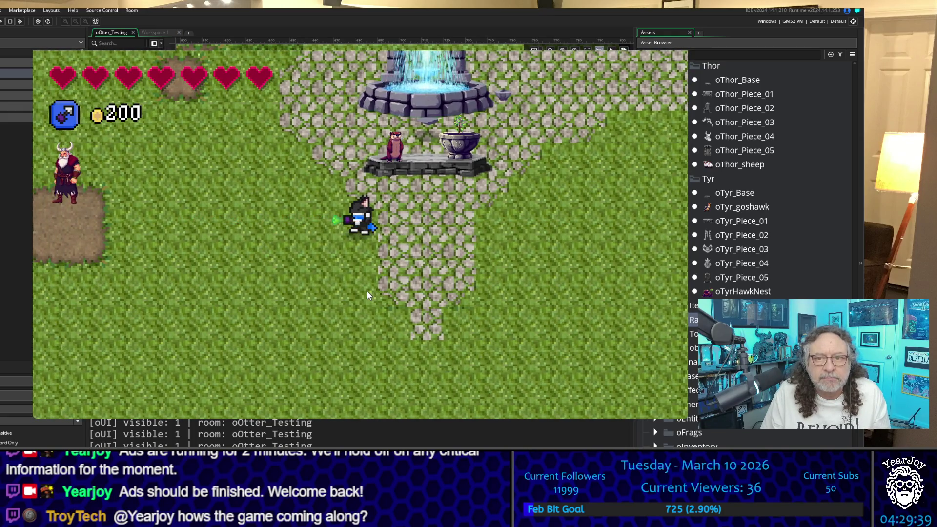
pyautogui.press('Up')
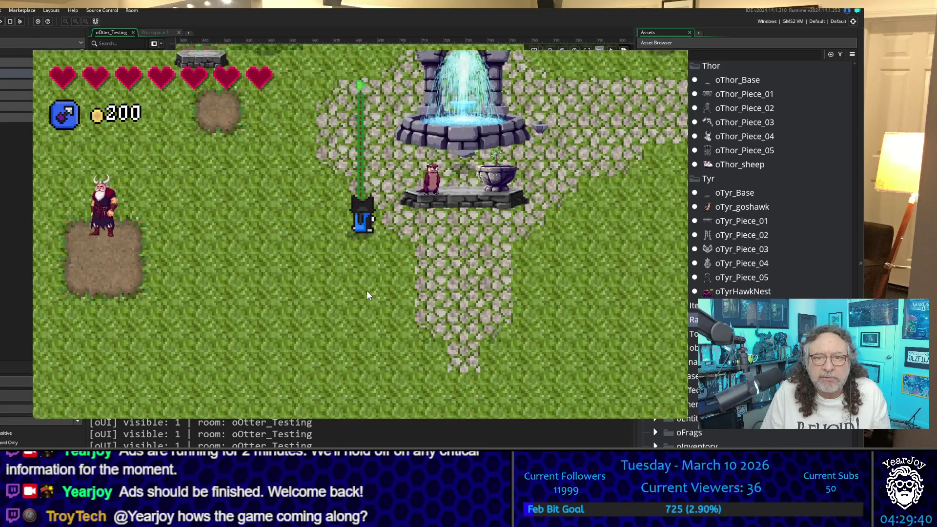
pyautogui.press('space')
# Return to the otter and talk again so the Freya statue appears on its pedestal
pyautogui.press('Right')
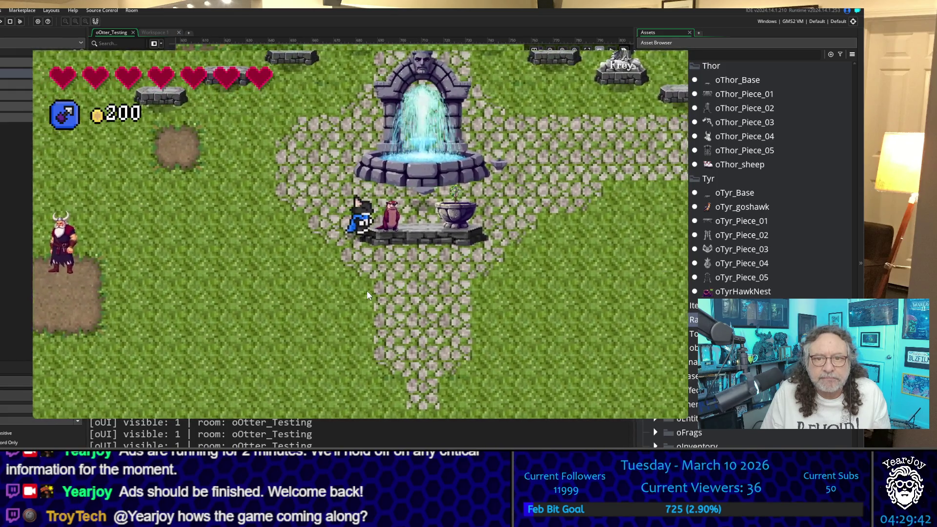
pyautogui.press('e')
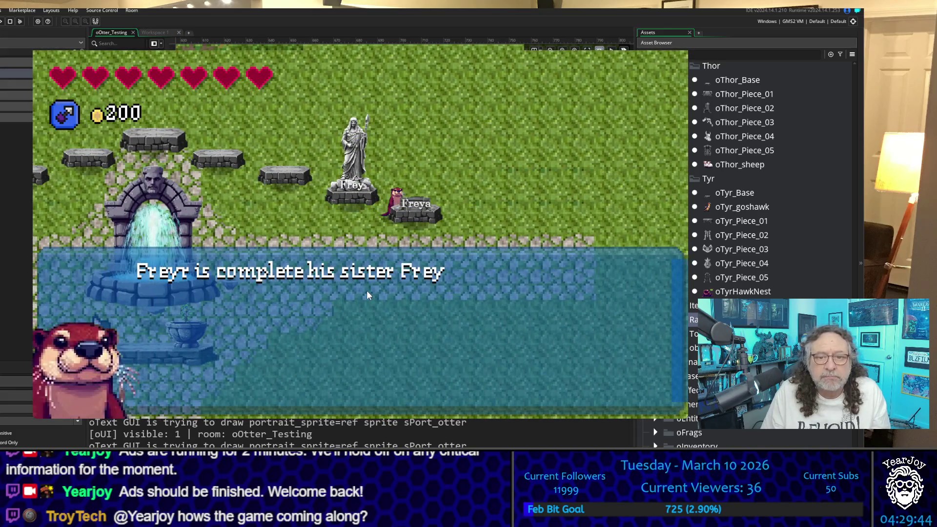
pyautogui.press('e')
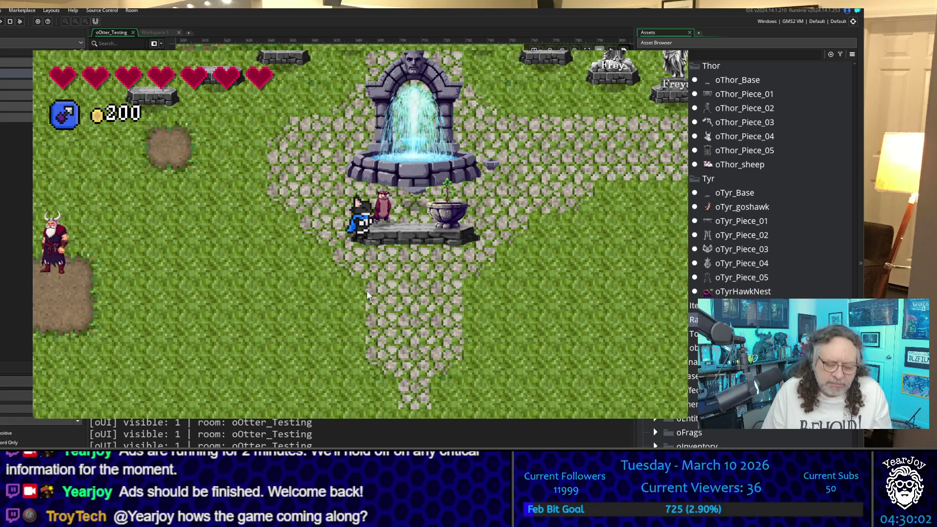
# Dismiss the 'Freya is complete' message and read the otter's lines naming Heimdall next
pyautogui.press('space')
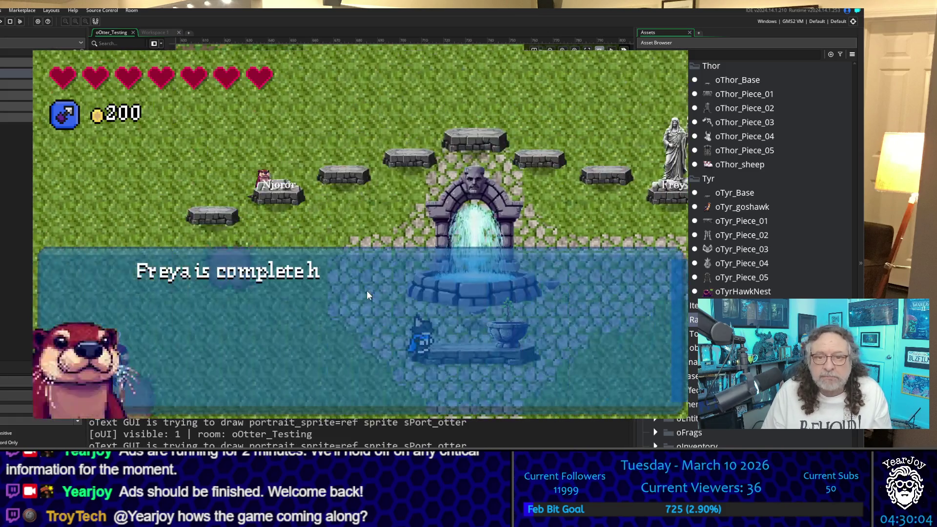
pyautogui.press('Left')
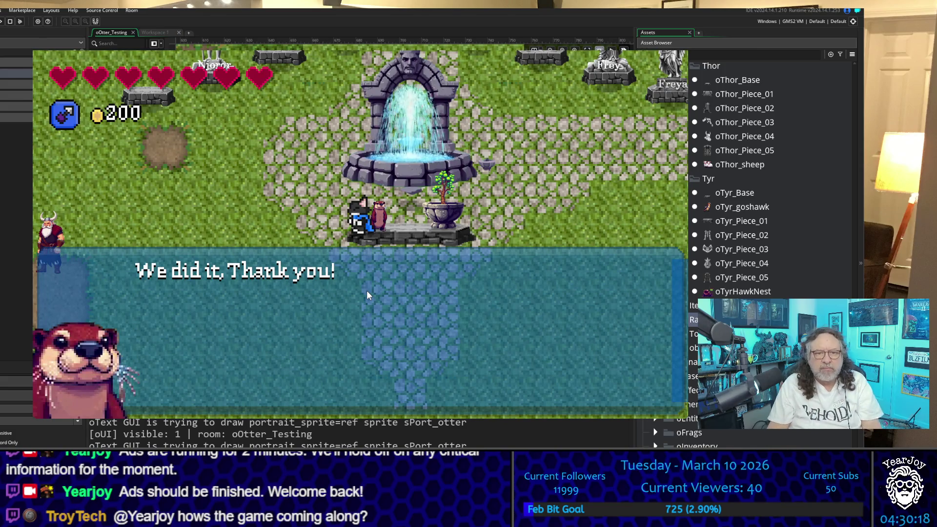
pyautogui.press('space')
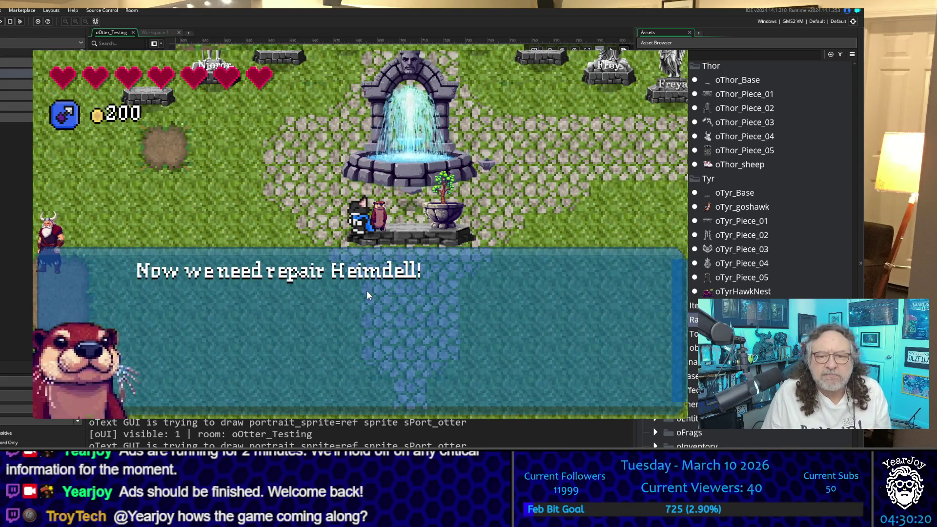
pyautogui.press('space')
pyautogui.press('Down')
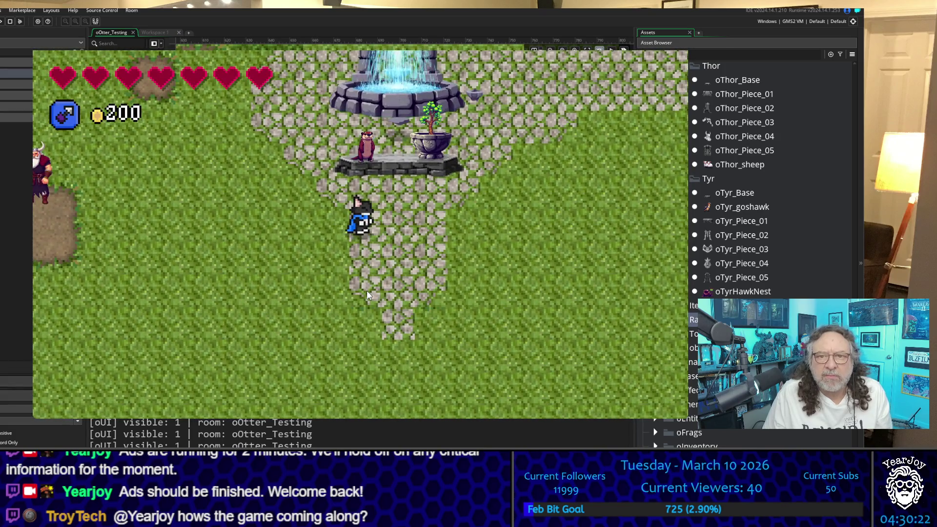
# Walk the player across the grass and right along the statue path
pyautogui.press('Right')
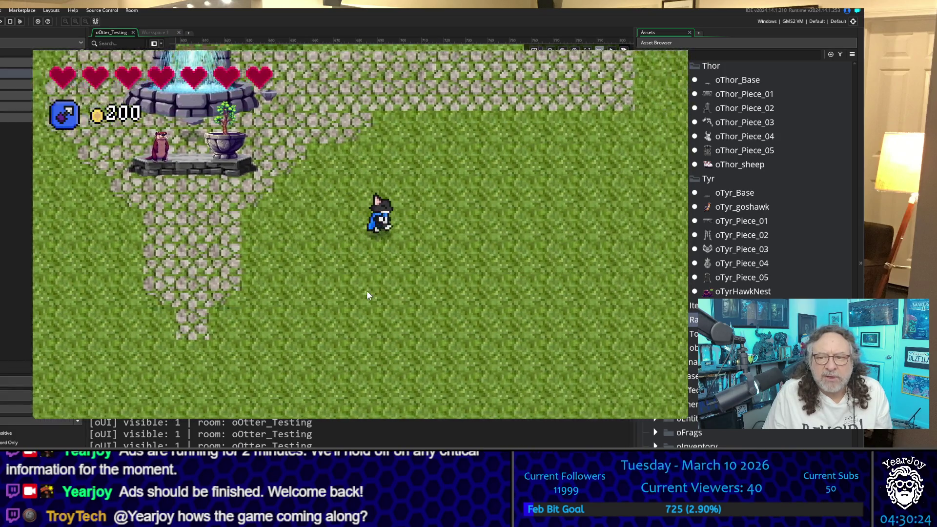
pyautogui.press('Down')
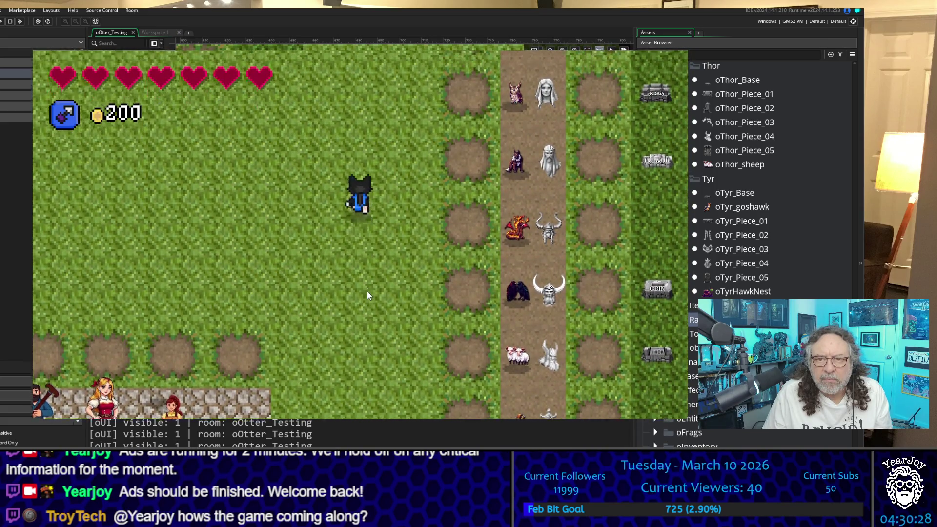
pyautogui.press('Up')
pyautogui.press('Right')
pyautogui.press('Down')
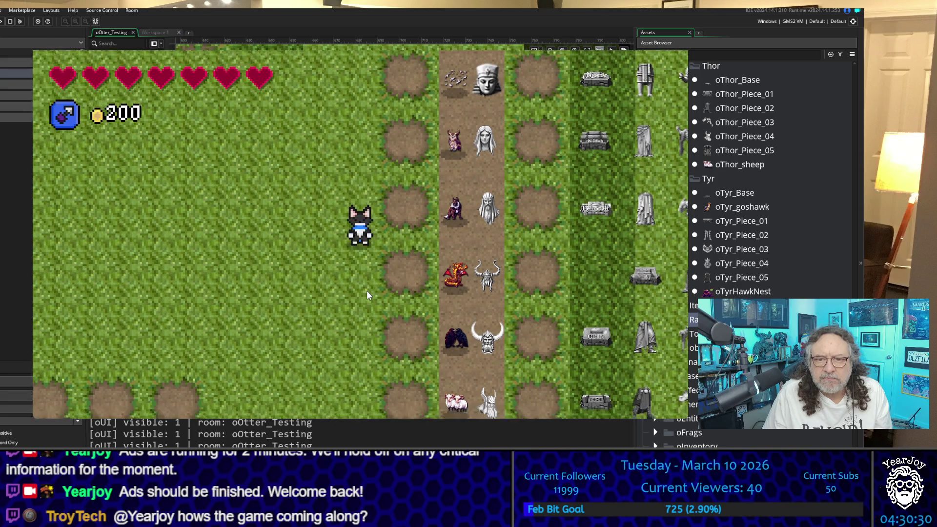
pyautogui.press('Right')
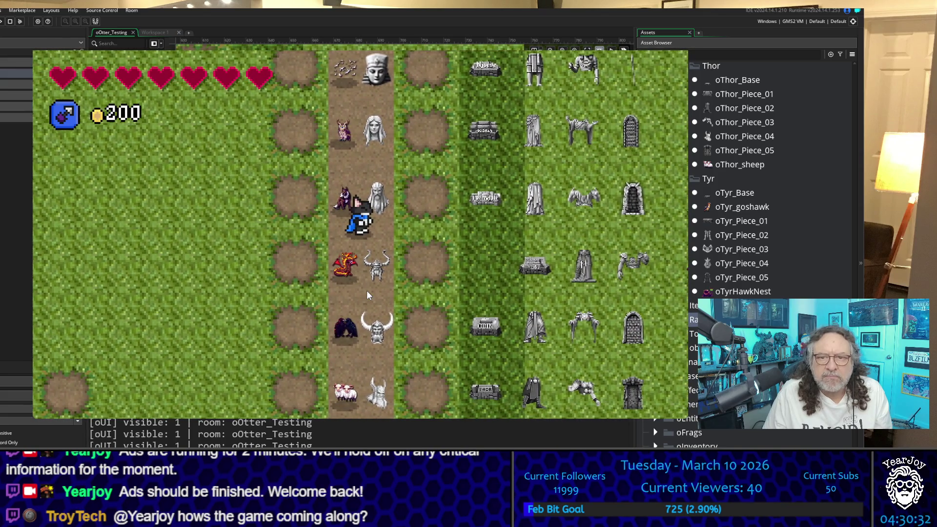
pyautogui.press('Right')
pyautogui.press('Up')
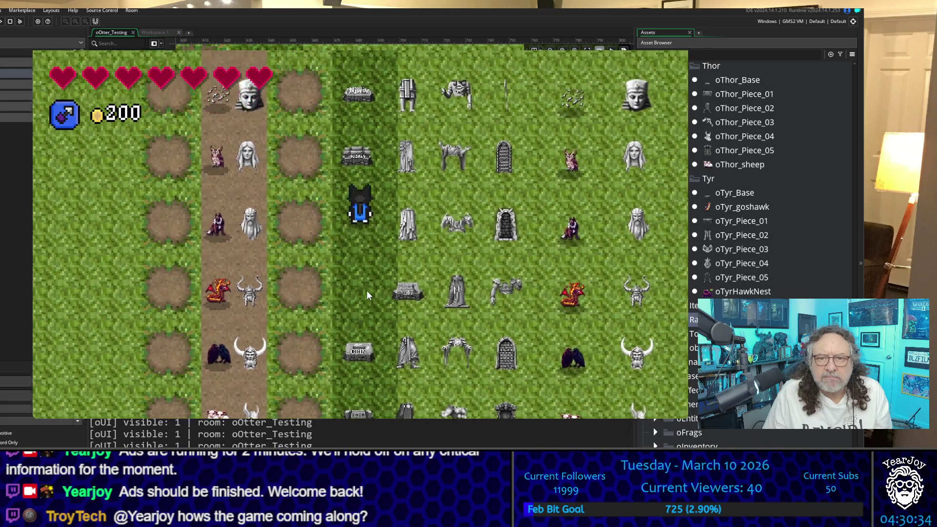
pyautogui.press('Right')
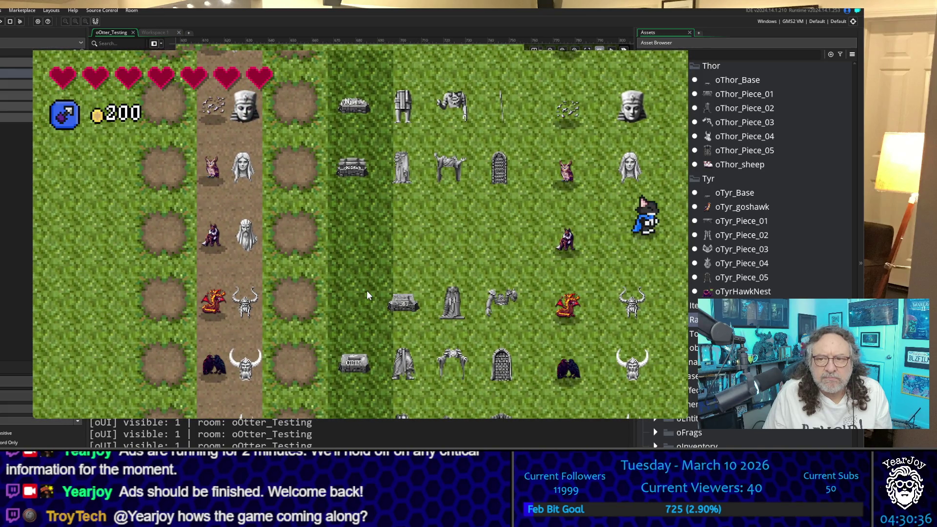
# Circle back past the villagers into the fountain, then close the dialog to reveal Heimdall's statue
pyautogui.press('Right')
pyautogui.press('Down')
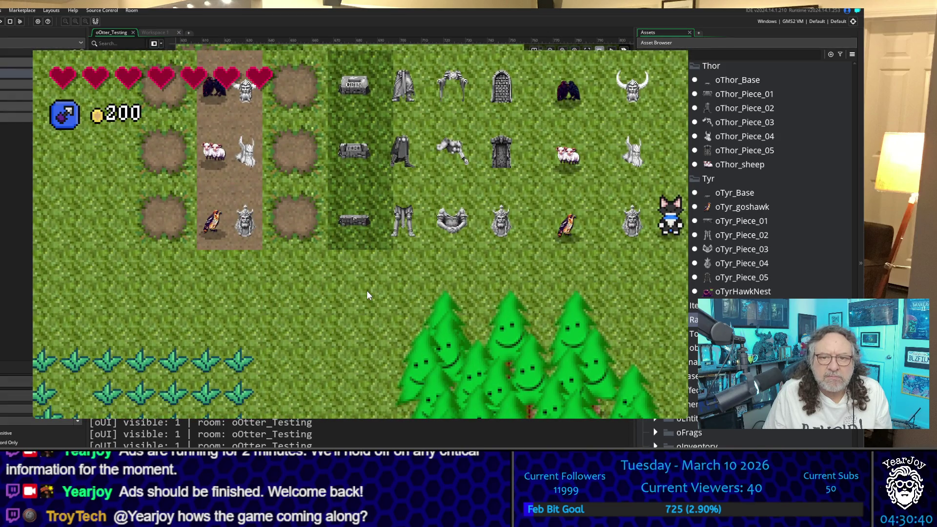
pyautogui.press('Left')
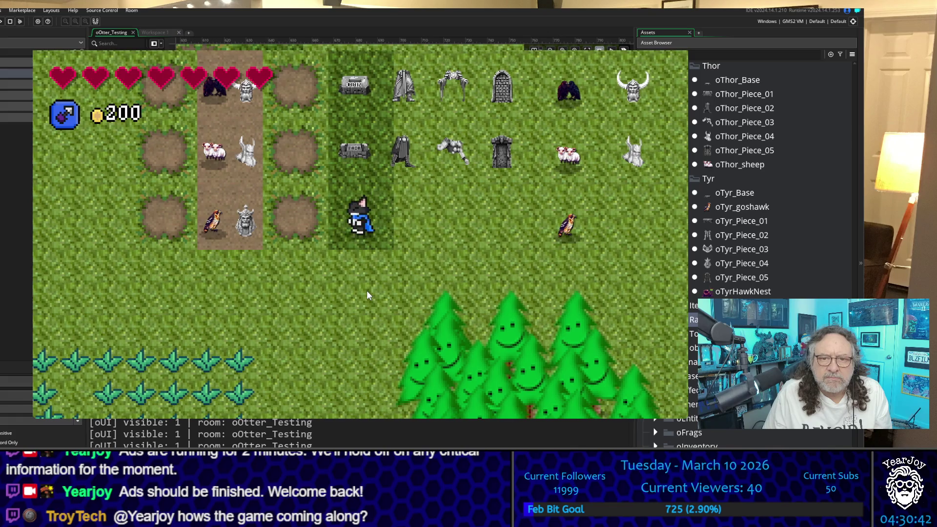
pyautogui.press('Down')
pyautogui.press('Up')
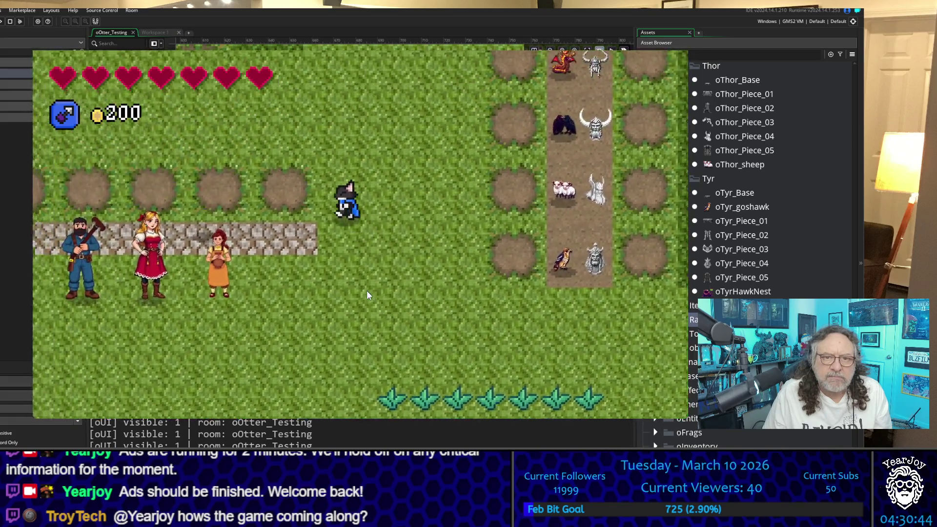
pyautogui.press('Up')
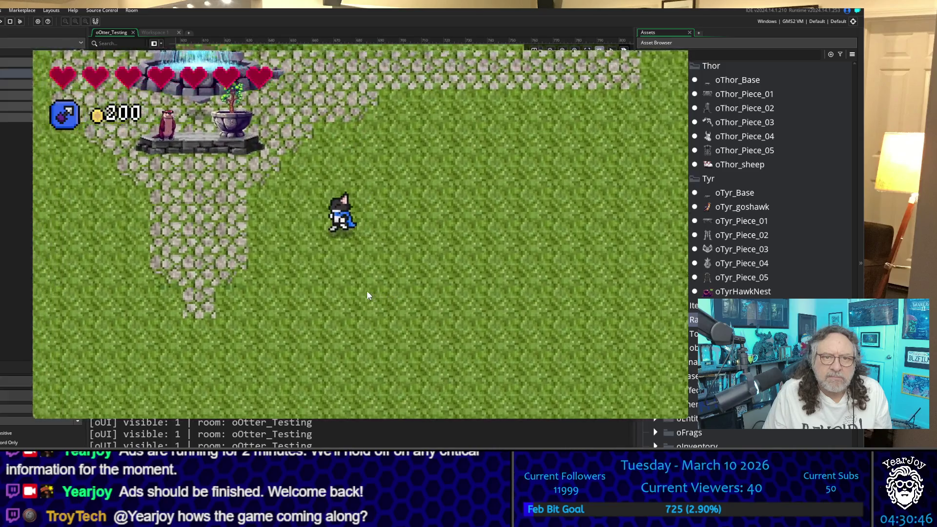
pyautogui.press('Up')
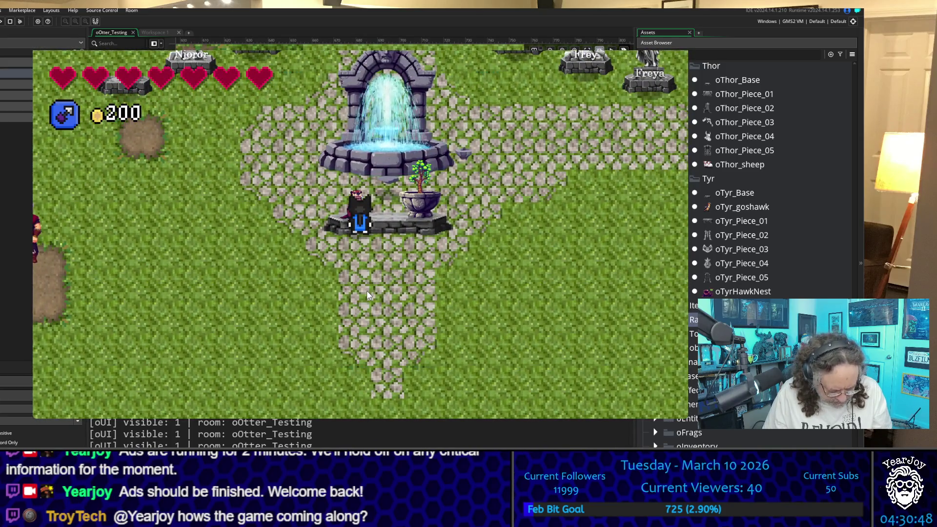
pyautogui.press('space')
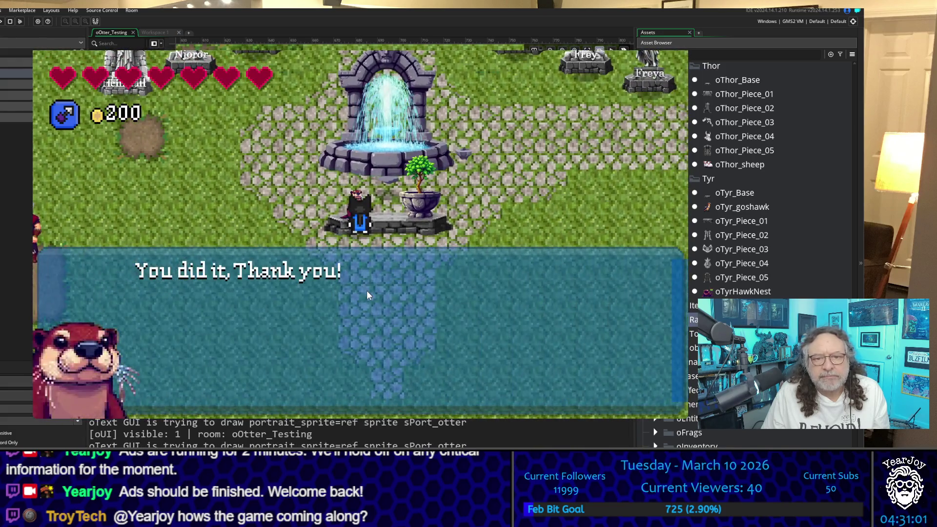
# Read the otter's Tyr altar instructions (five pieces at the River), then walk north from the fountain
pyautogui.press('space')
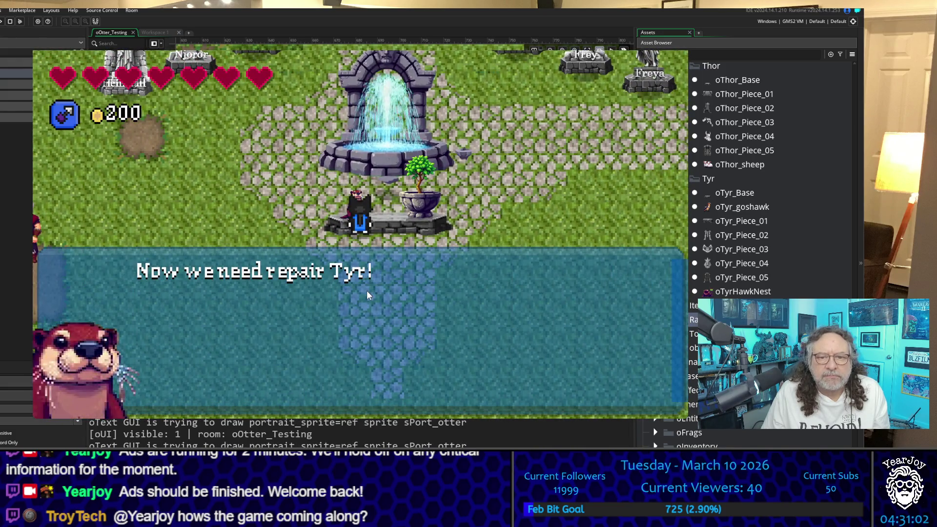
pyautogui.press('space')
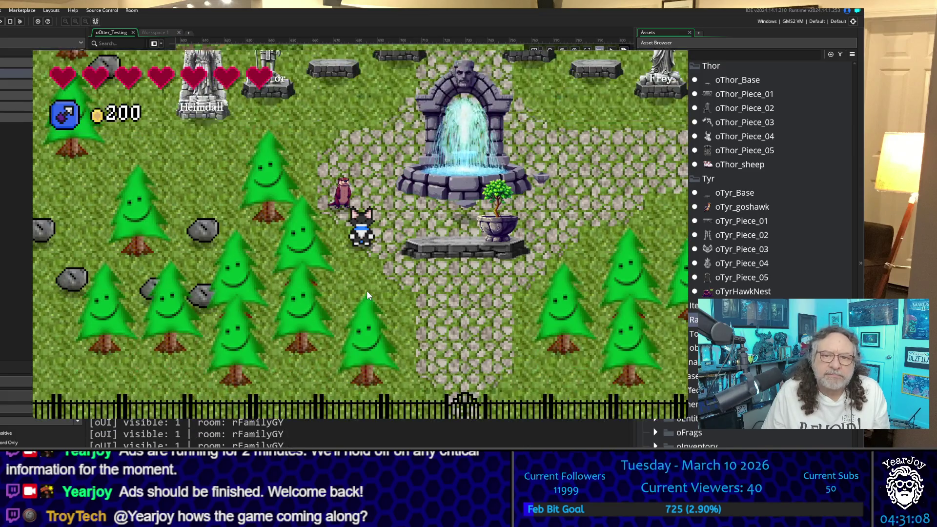
pyautogui.press('Up')
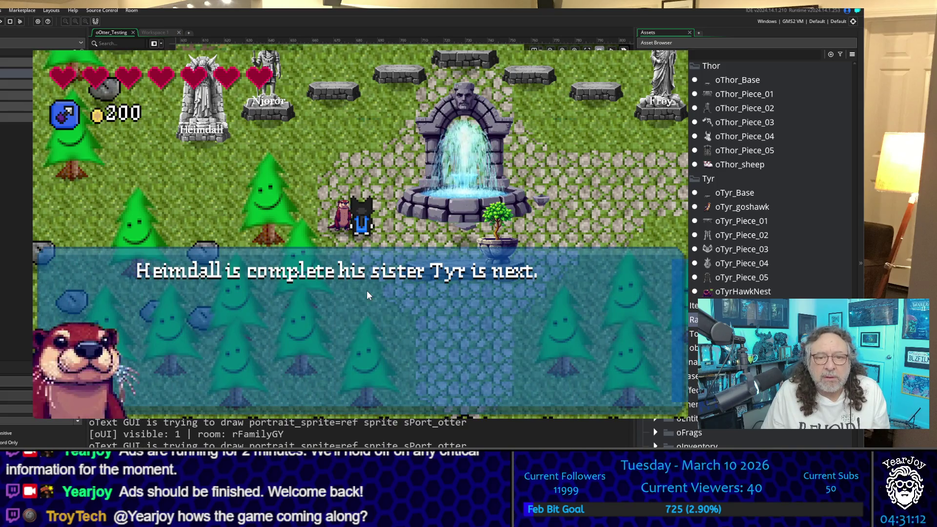
pyautogui.press('space')
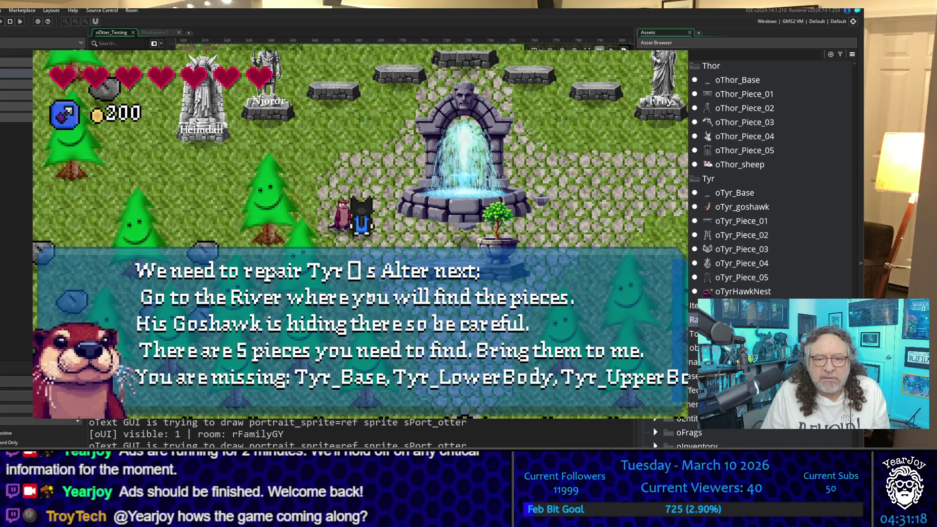
pyautogui.press('space')
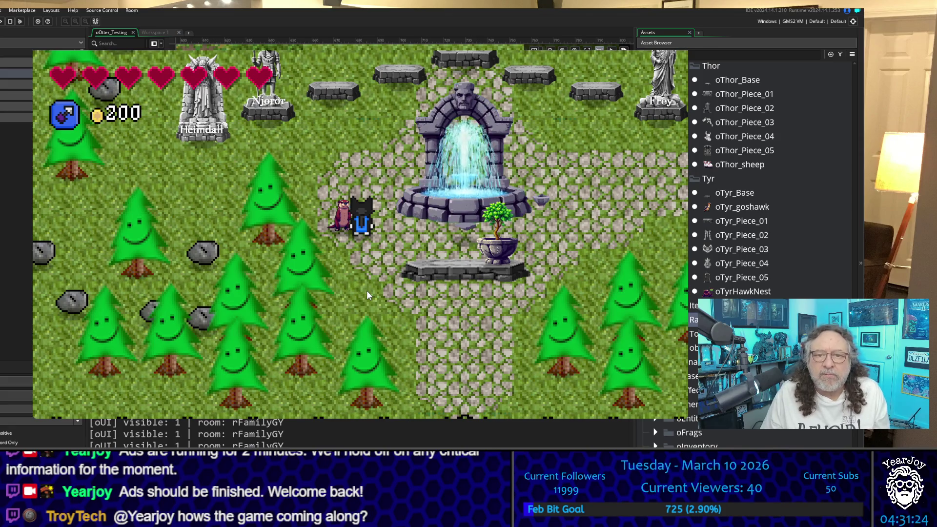
pyautogui.press('Up')
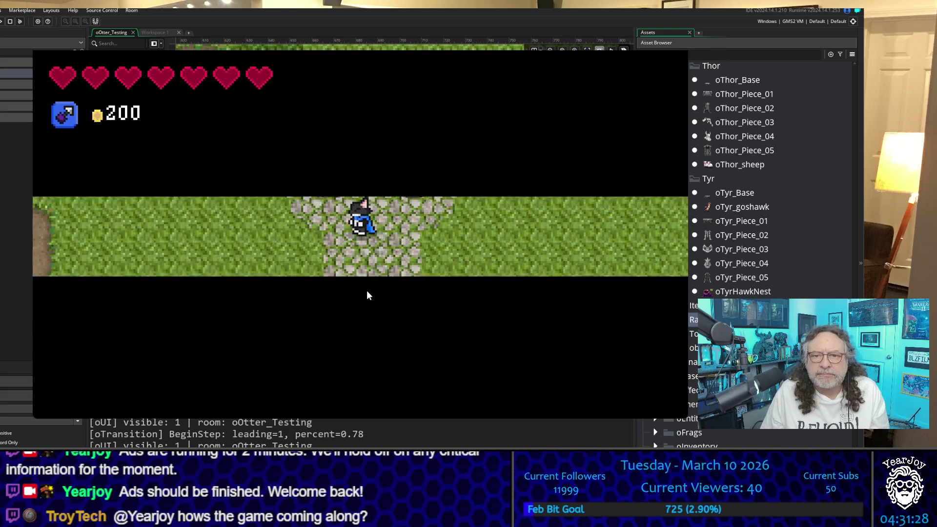
# Walk back to the otter at the fountain and advance its dialog to 'You did it, Thank you!'
pyautogui.press('Right')
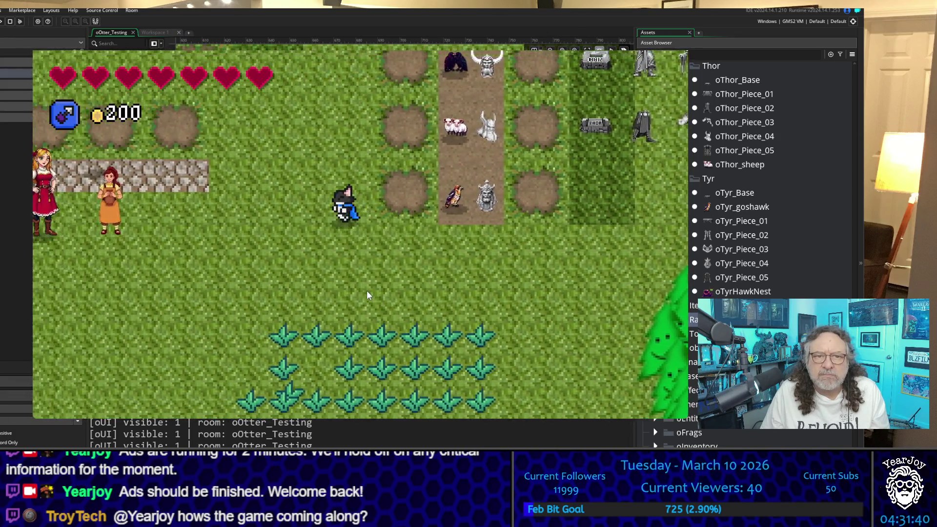
pyautogui.press('Left')
pyautogui.press('Up')
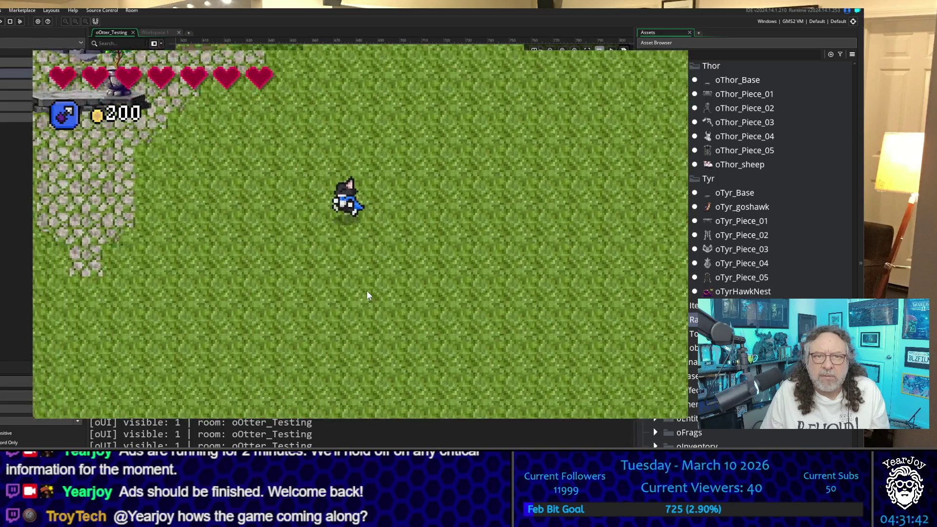
pyautogui.press('Up')
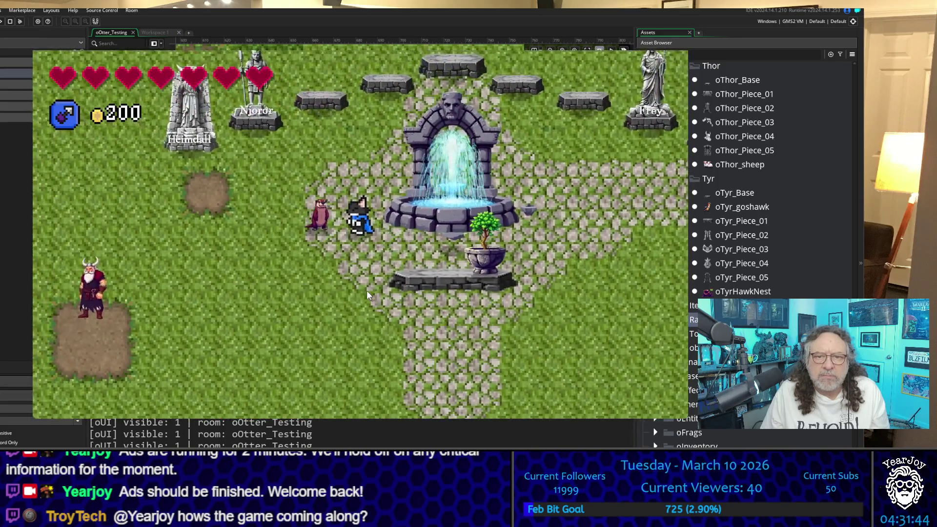
pyautogui.press('Left')
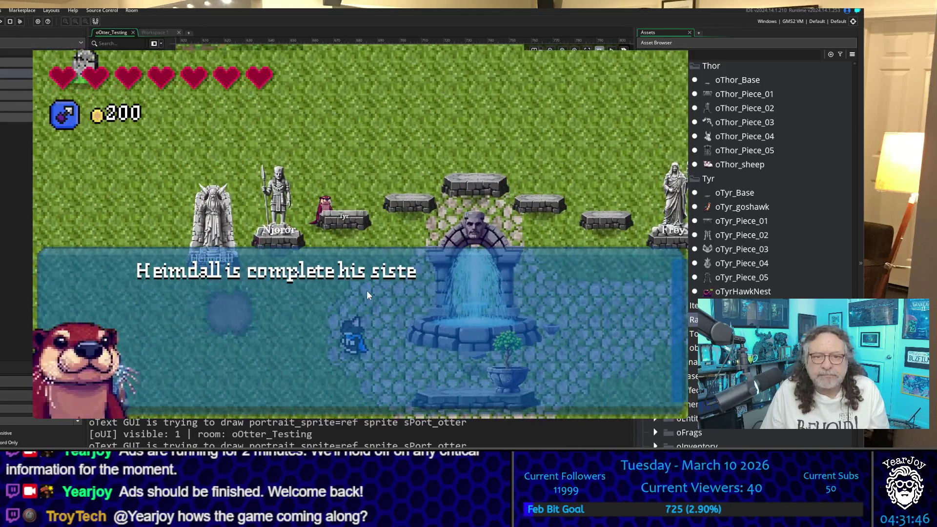
pyautogui.press('space')
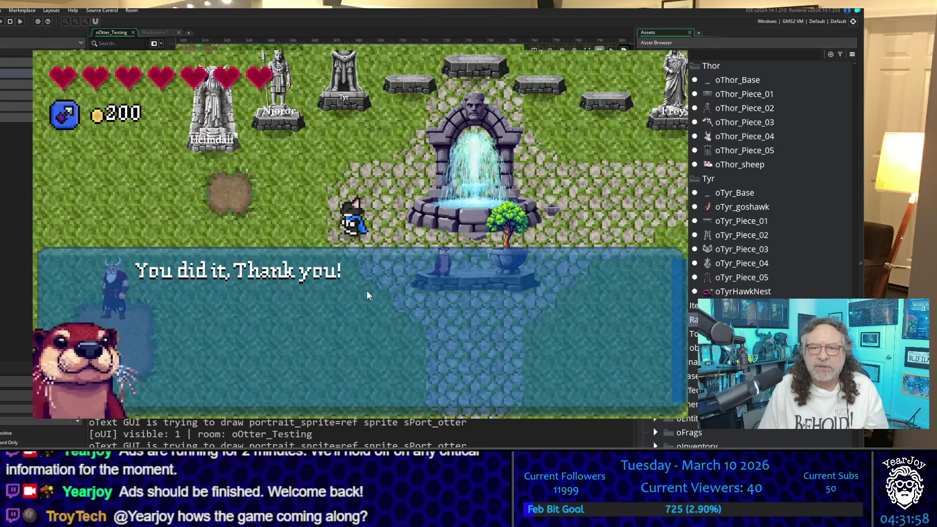
pyautogui.press('space')
pyautogui.press('space')
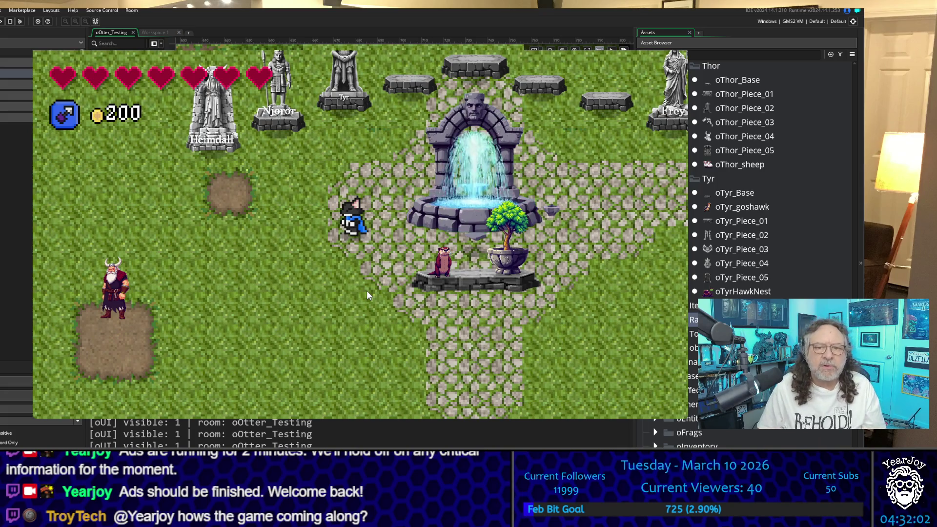
# Walk down-right past the statue field into rUnclesHouse and move through the brick interior
pyautogui.press('Down')
pyautogui.press('Right')
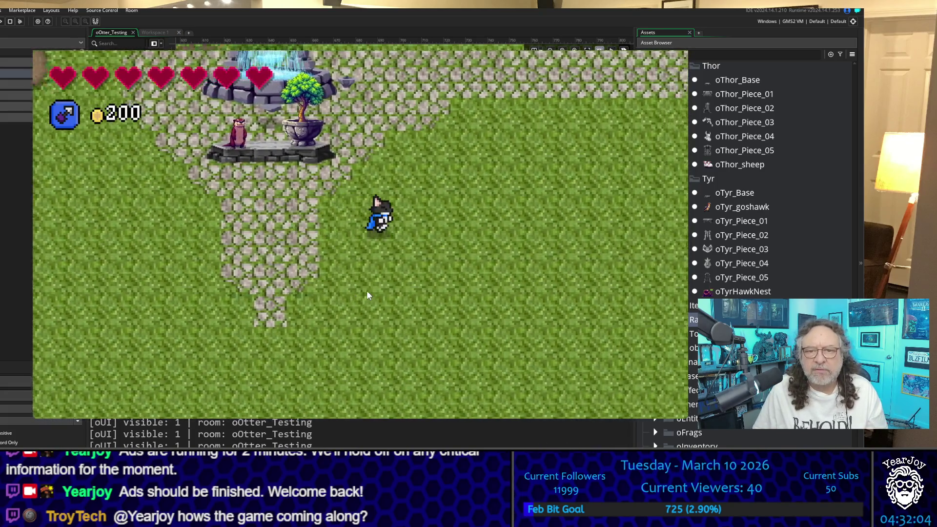
pyautogui.press('Down')
pyautogui.press('Right')
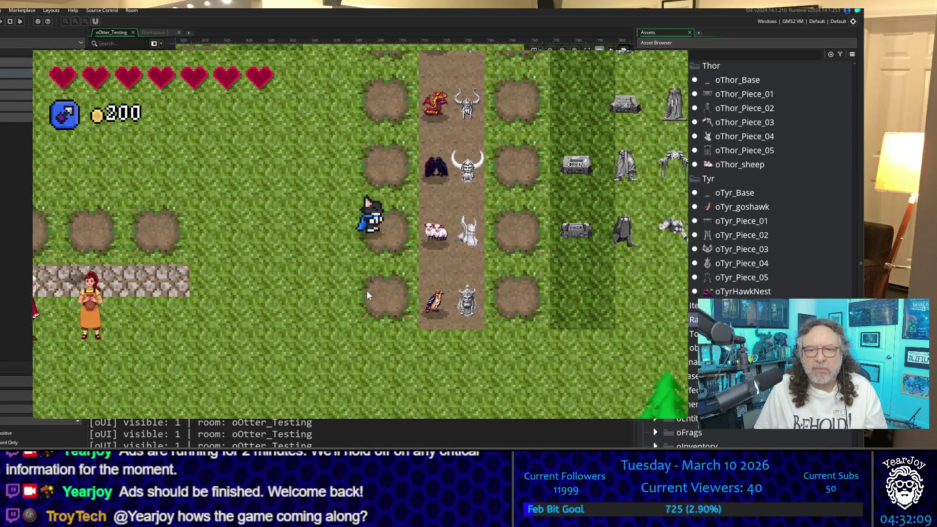
pyautogui.press('Right')
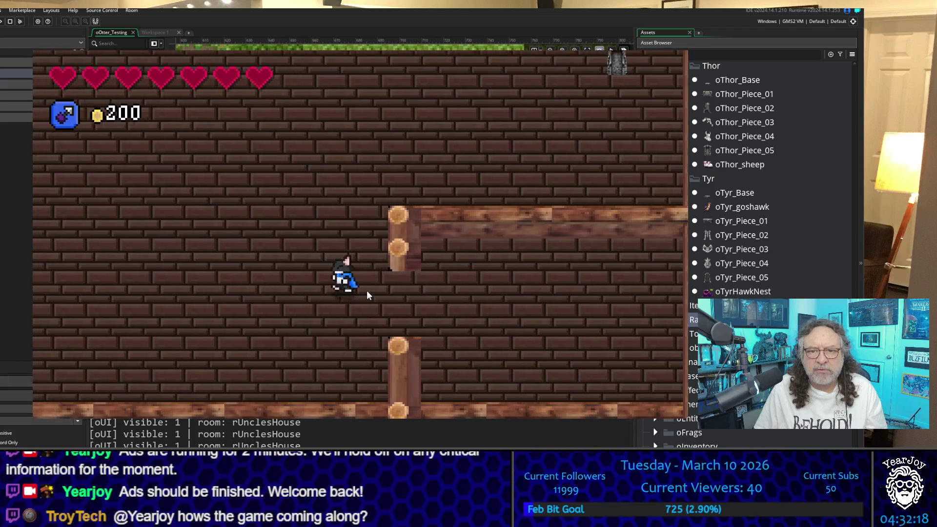
pyautogui.press('Right')
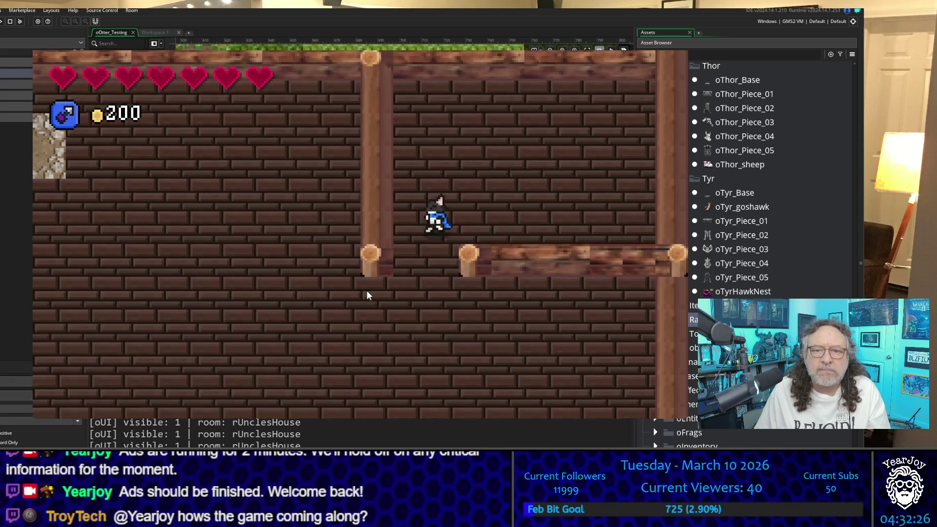
pyautogui.press('Left')
pyautogui.press('Up')
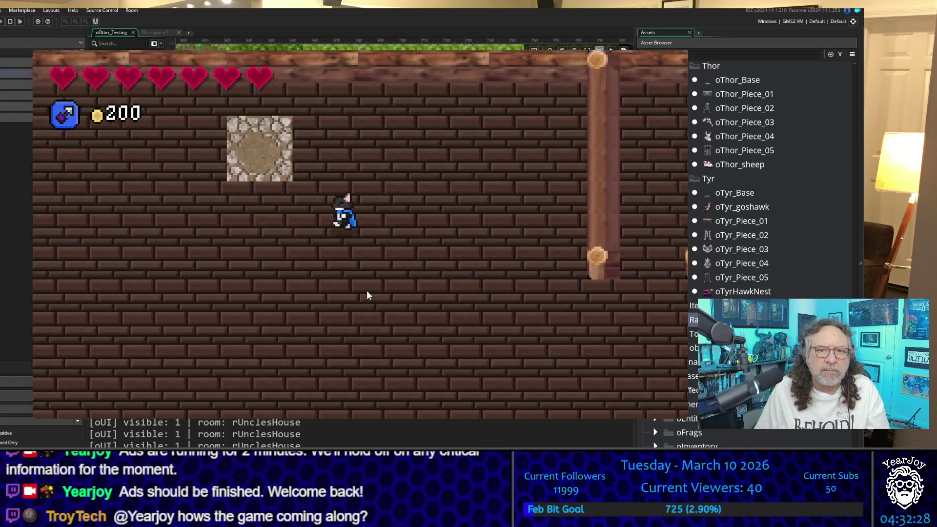
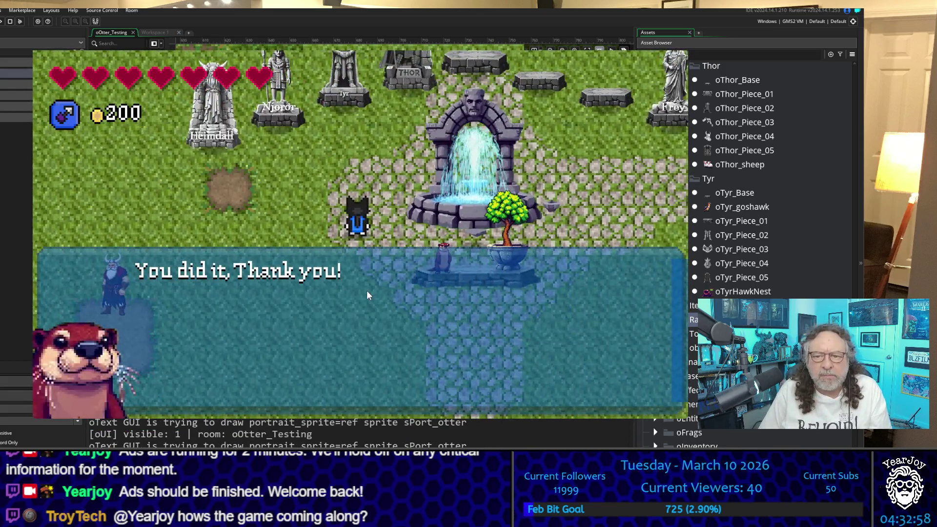
# Close the otter's dialog and walk past the fountain and statue rows into rMSGirls_house
pyautogui.press('space')
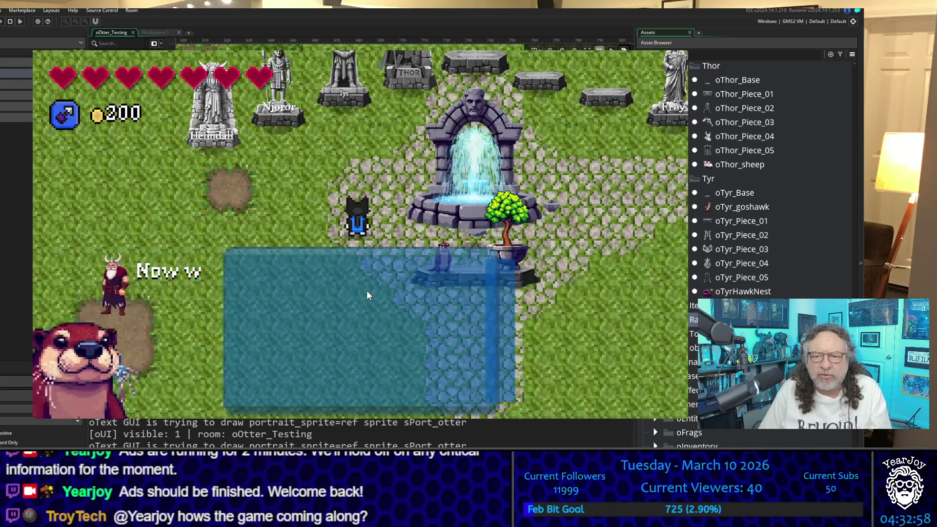
pyautogui.press('space')
pyautogui.press('Down')
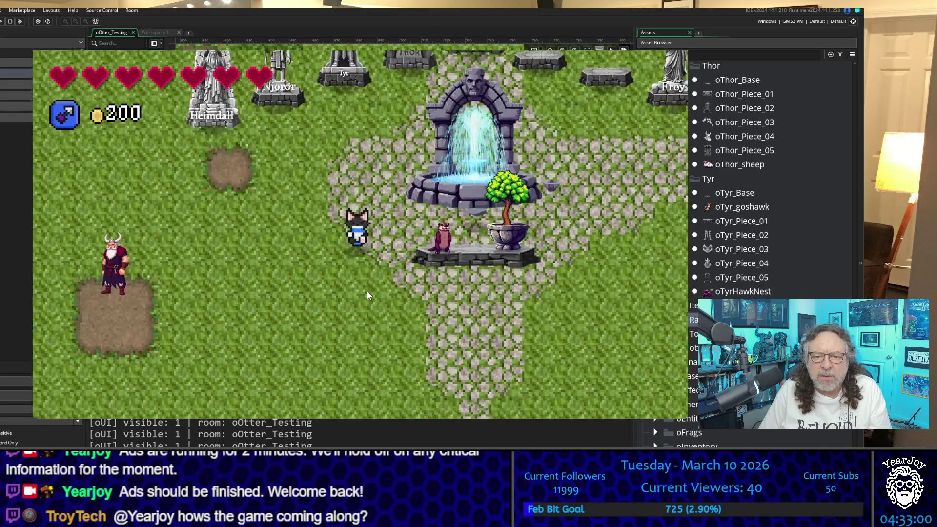
pyautogui.press('Right')
pyautogui.press('Right')
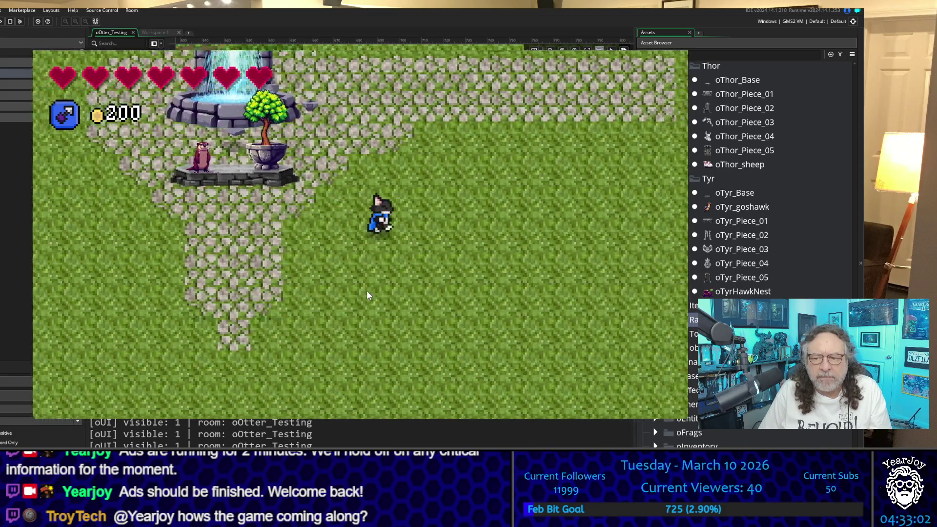
pyautogui.press('Right')
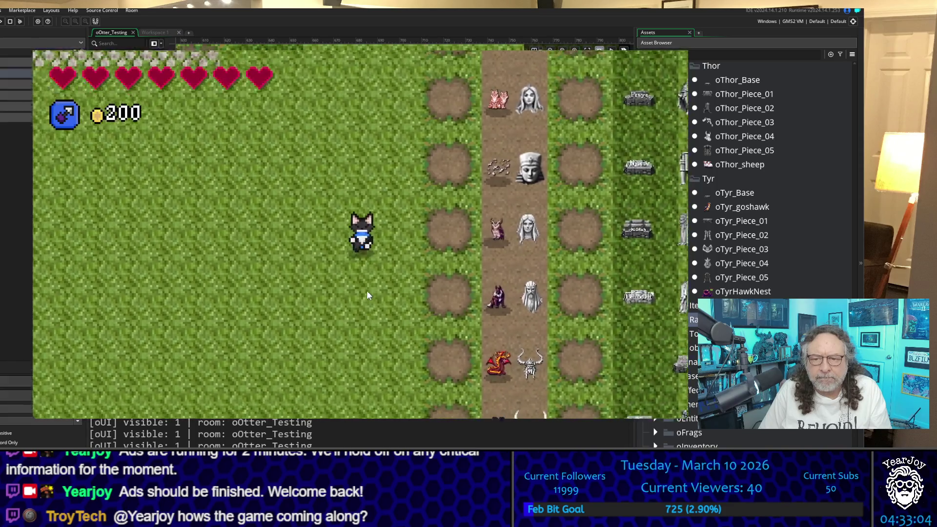
pyautogui.press('Up')
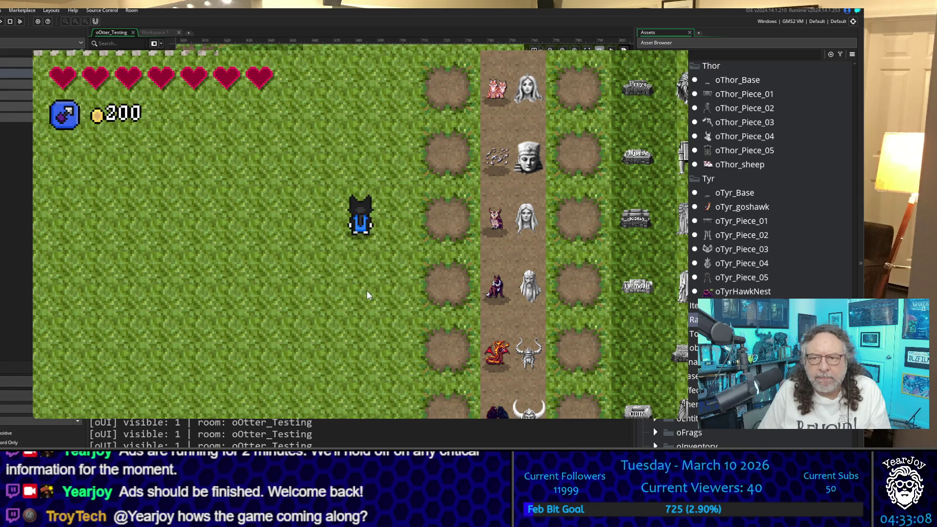
pyautogui.press('Down')
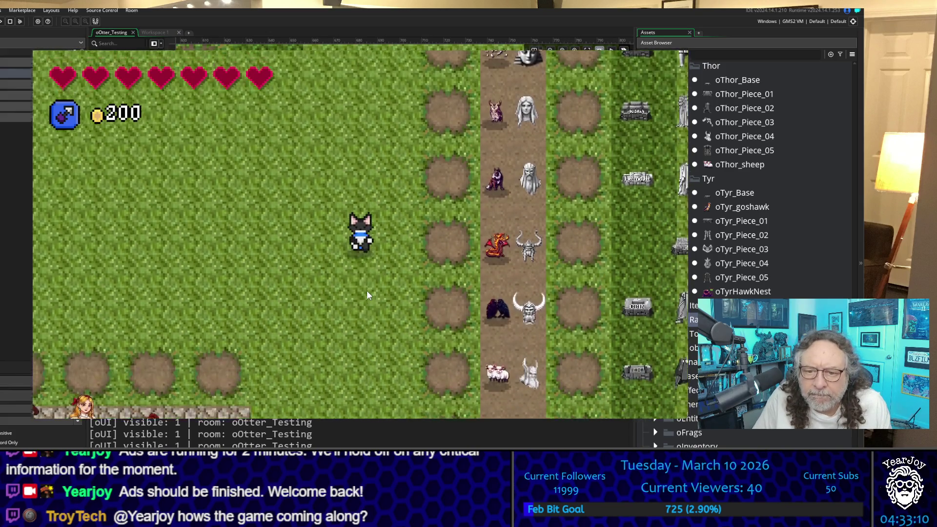
pyautogui.press('Up')
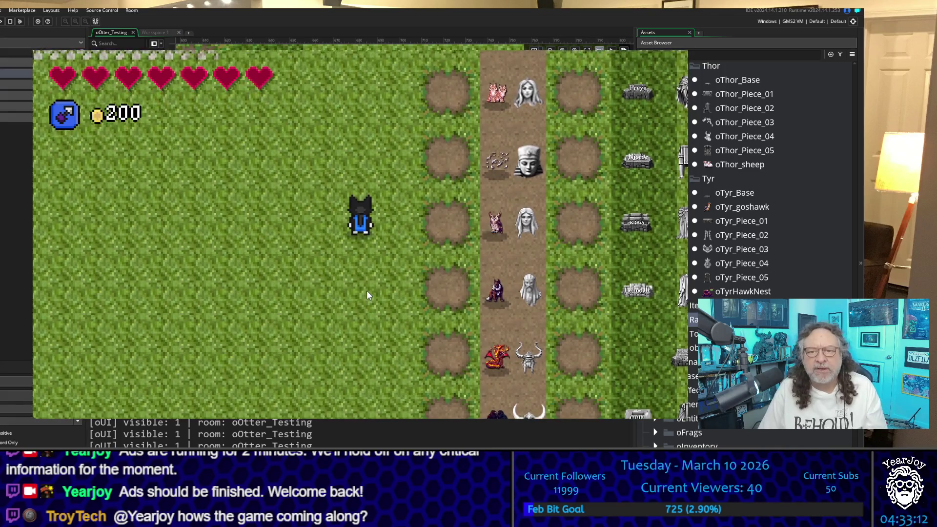
pyautogui.press('r')
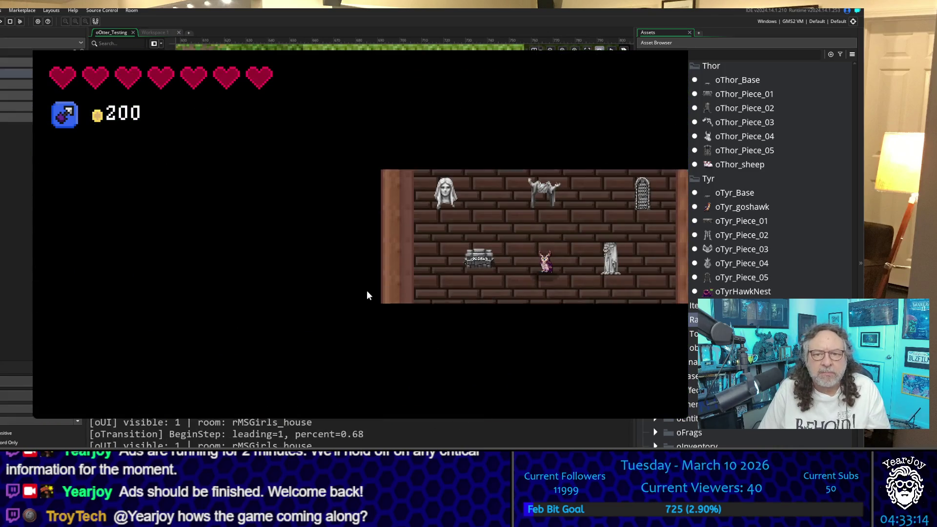
# Collect the house statues, including the bust and ladder statue, then leave through the bottom exit
pyautogui.press('Left')
pyautogui.press('Up')
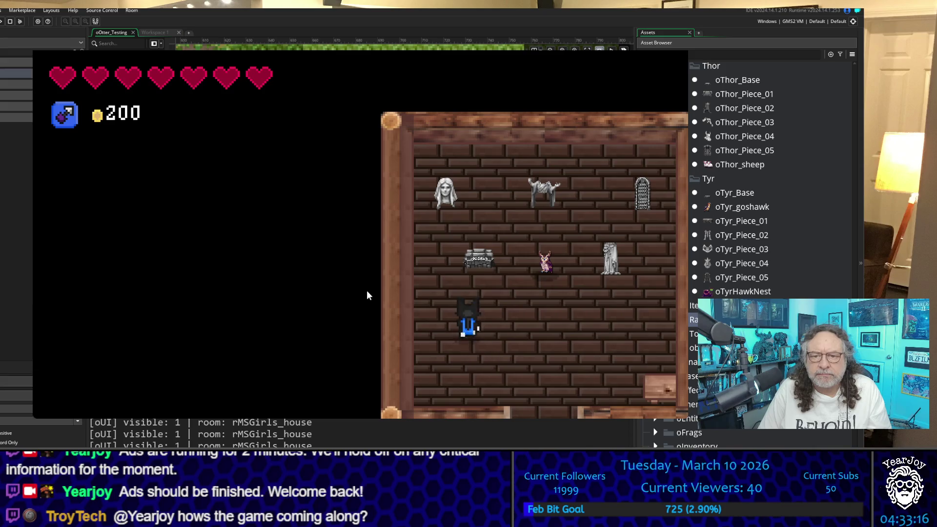
pyautogui.press('Right')
pyautogui.press('Right')
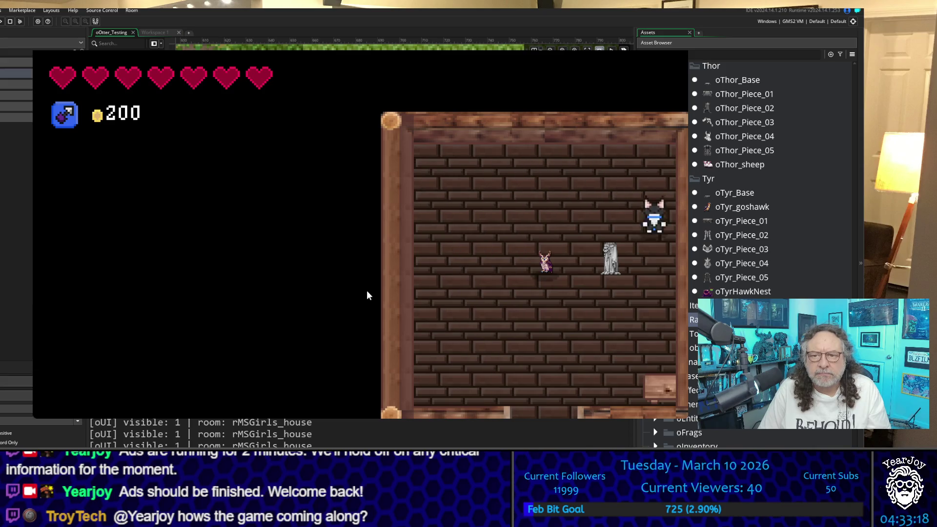
pyautogui.press('Left')
pyautogui.press('Down')
pyautogui.press('Right')
pyautogui.press('Down')
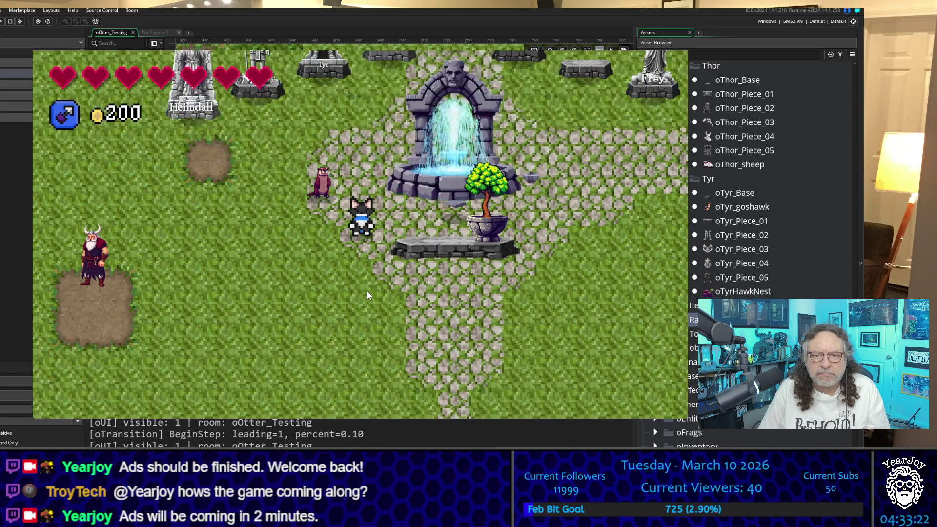
# Walk back across the statue garden and into the mine entrance to rMineLevel_16
pyautogui.press('Up')
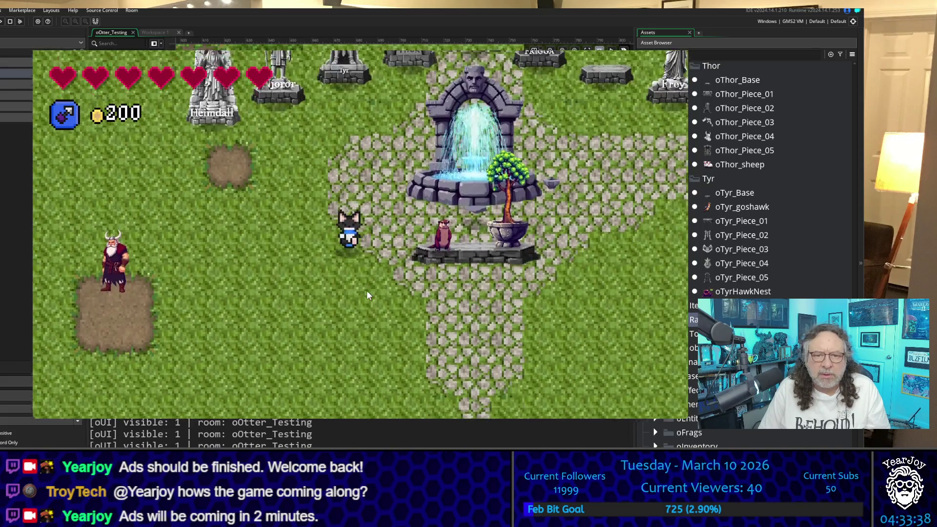
pyautogui.press('Down')
pyautogui.press('Right')
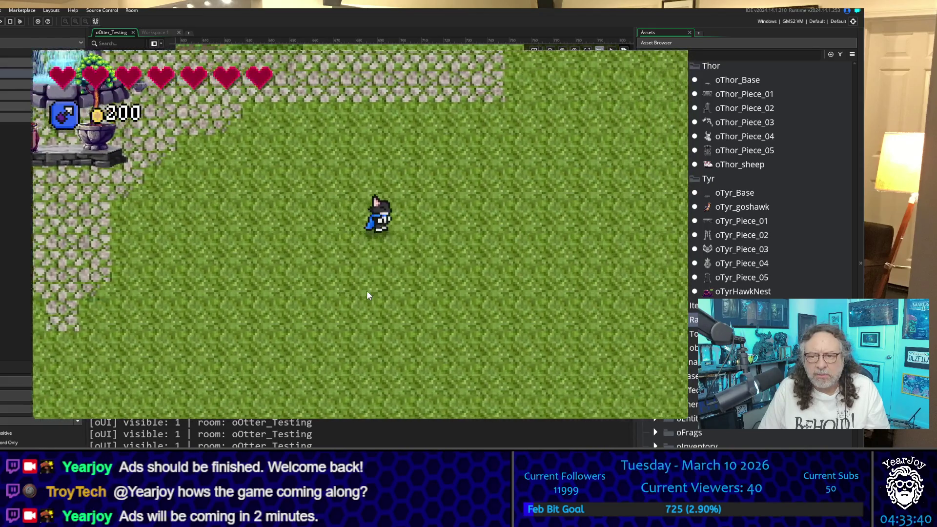
pyautogui.press('Right')
pyautogui.press('Down')
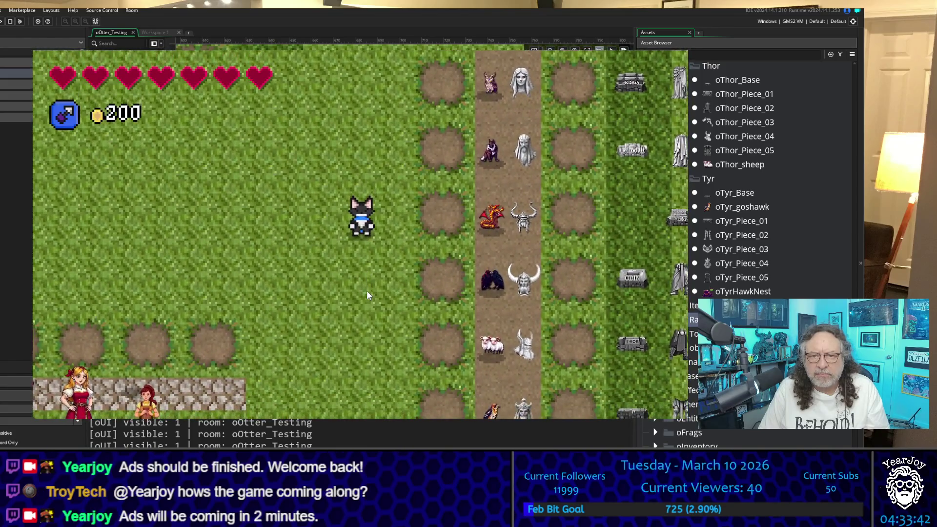
pyautogui.press('Right')
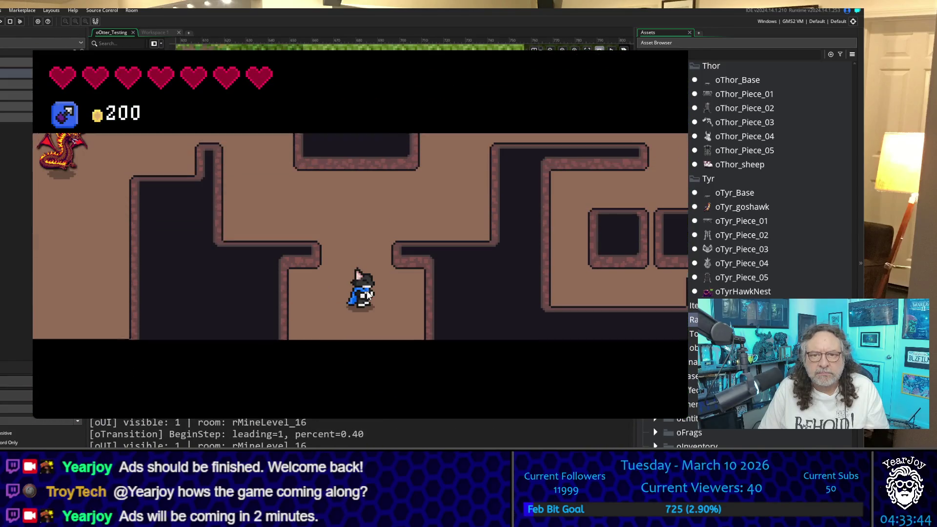
# Walk up through the rMineLevel_16 mine corridors
pyautogui.press('Up')
pyautogui.press('Down')
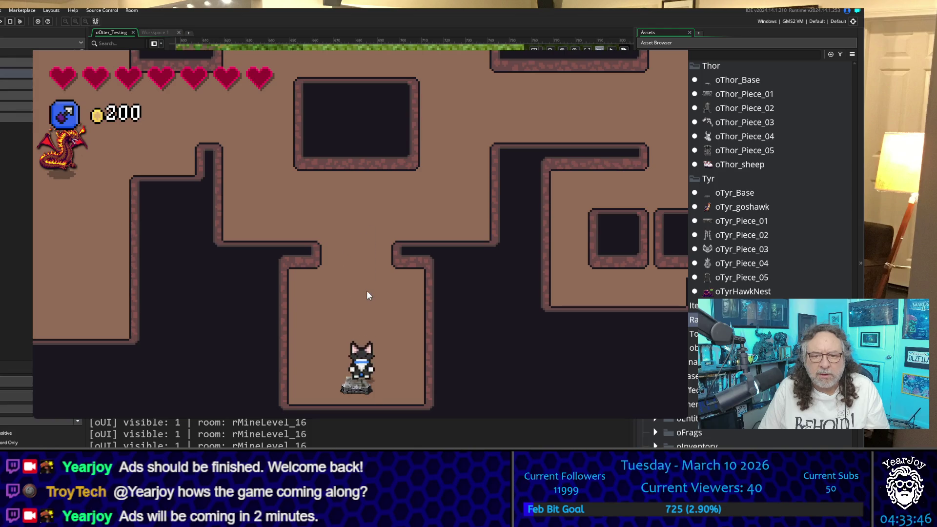
pyautogui.press('Up')
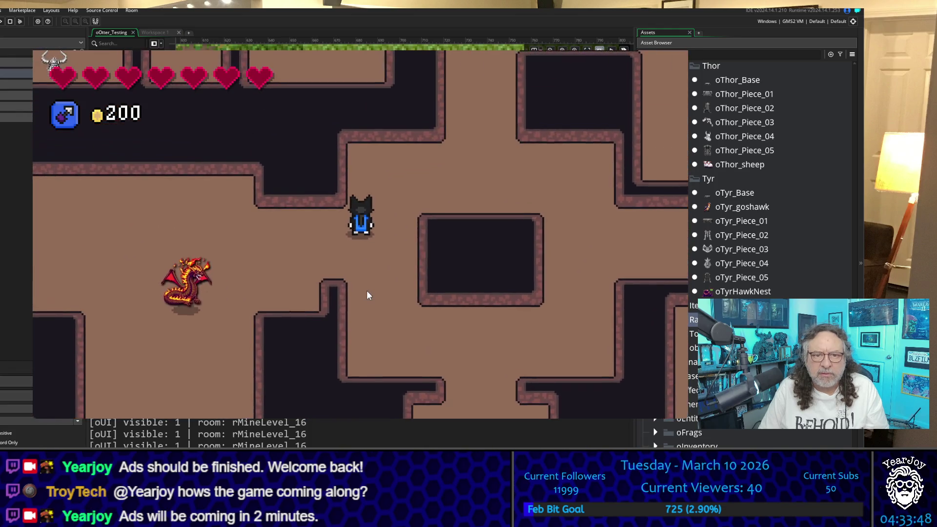
pyautogui.press('Up')
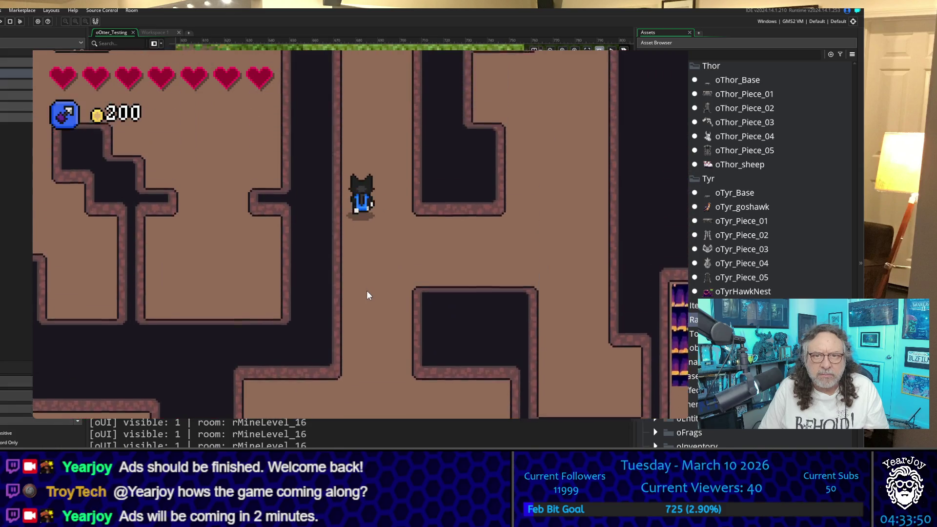
pyautogui.press('Up')
pyautogui.press('Down')
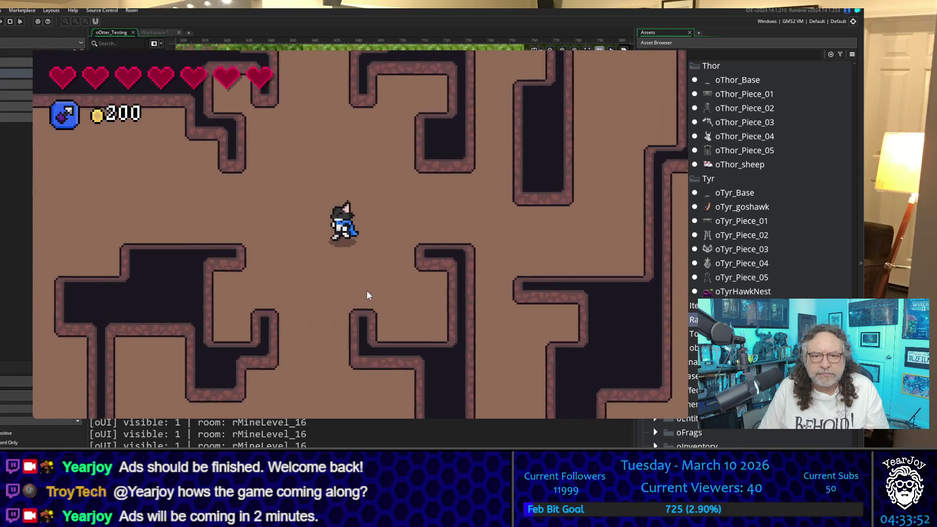
pyautogui.press('Up')
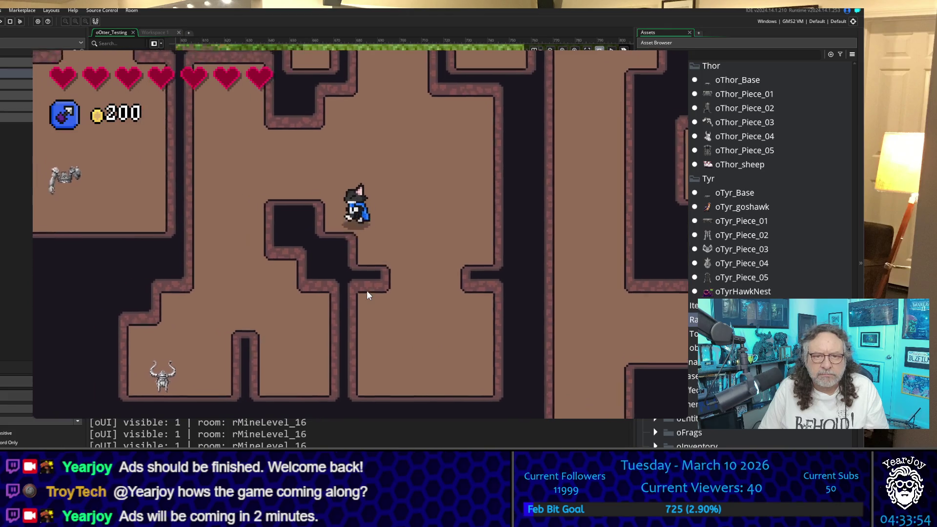
# Wind left, down and right through the tunnels up into the top chamber
pyautogui.press('Left')
pyautogui.press('Down')
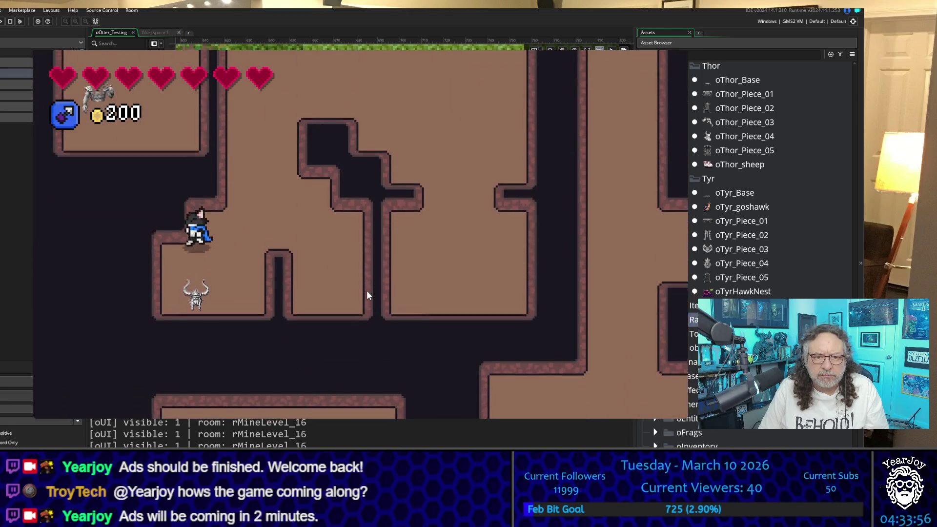
pyautogui.press('Down')
pyautogui.press('Right')
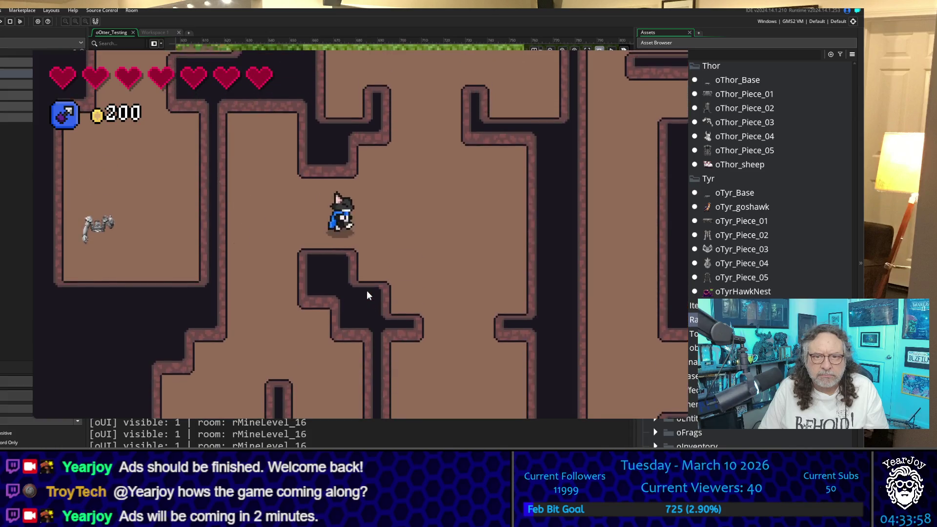
pyautogui.press('Up')
pyautogui.press('Up')
pyautogui.press('Left')
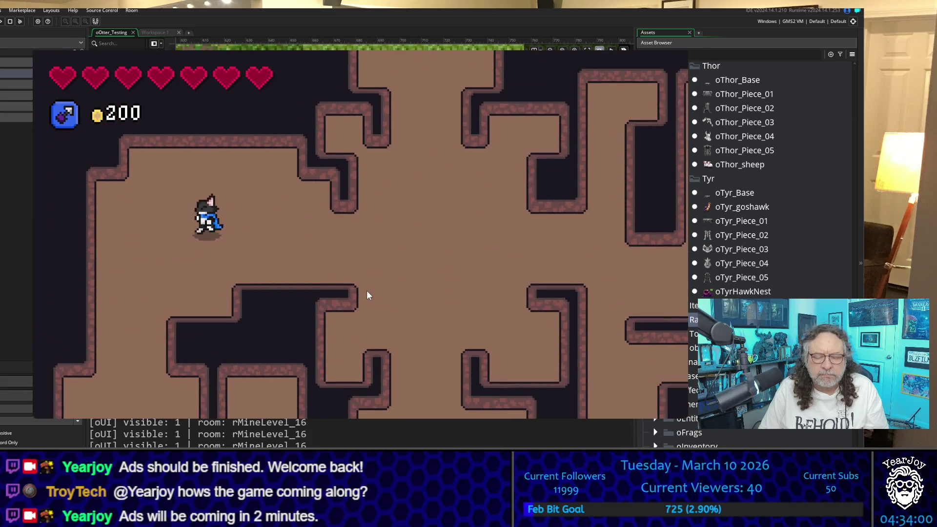
pyautogui.press('Down')
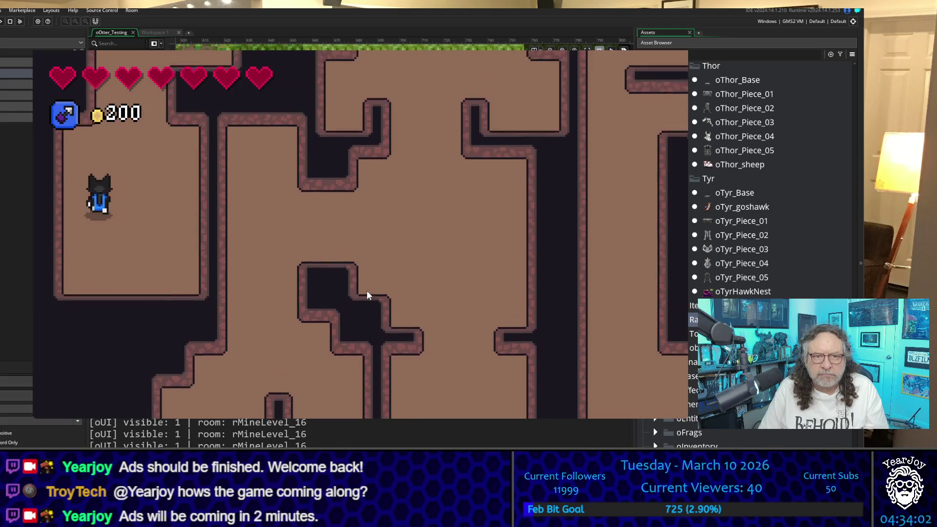
pyautogui.press('Right')
pyautogui.press('Right')
pyautogui.press('Up')
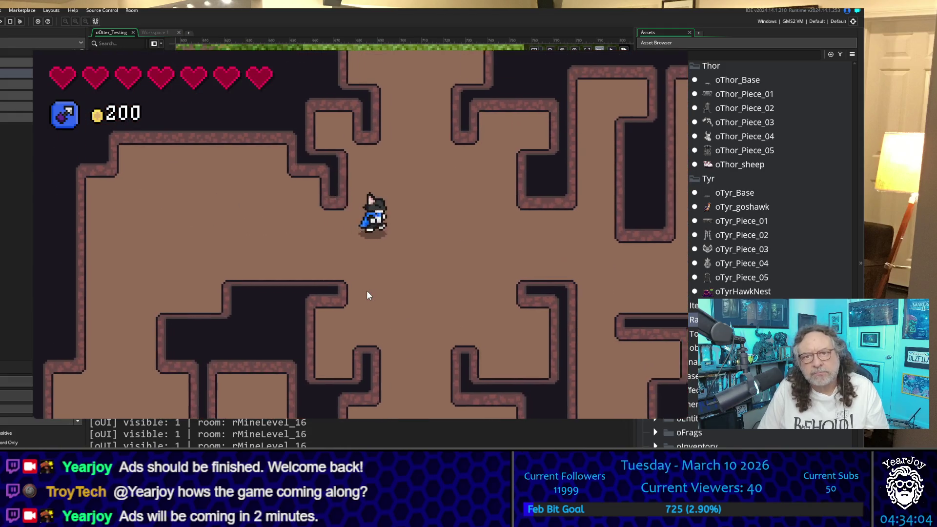
pyautogui.press('Up')
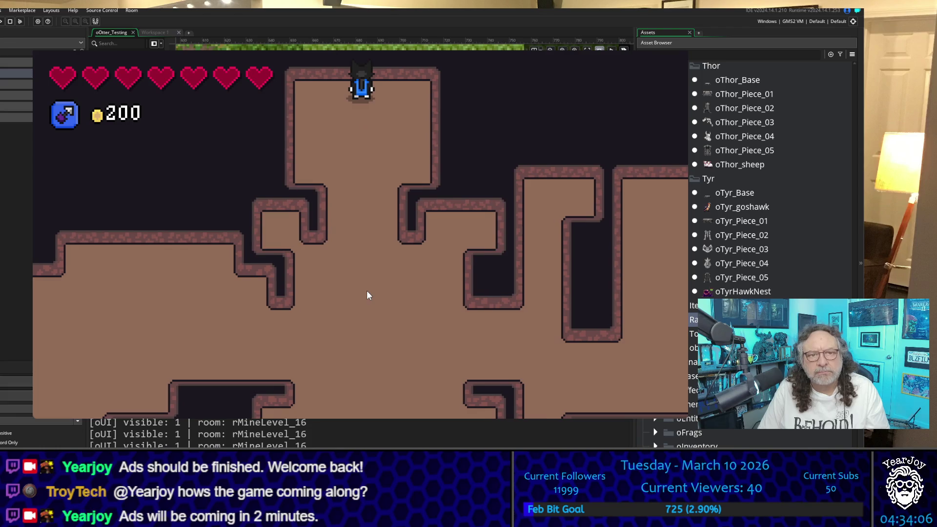
# Check the collected statues in the inventory, then walk down the maze into the pit exit
pyautogui.press('i')
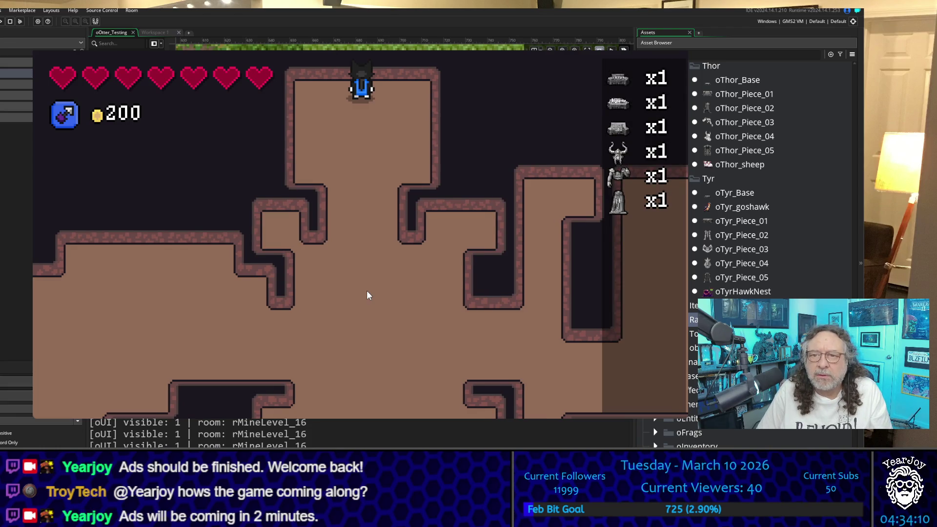
pyautogui.press('i')
pyautogui.press('s')
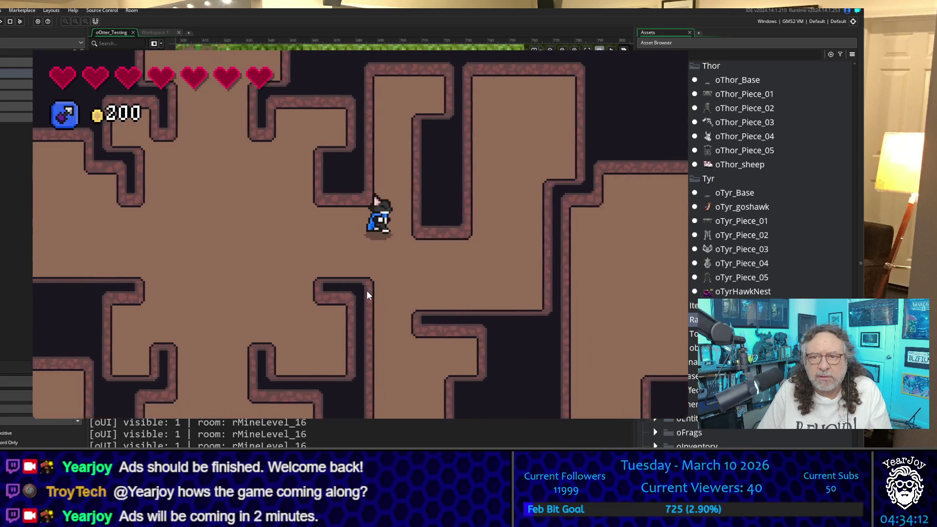
pyautogui.press('s')
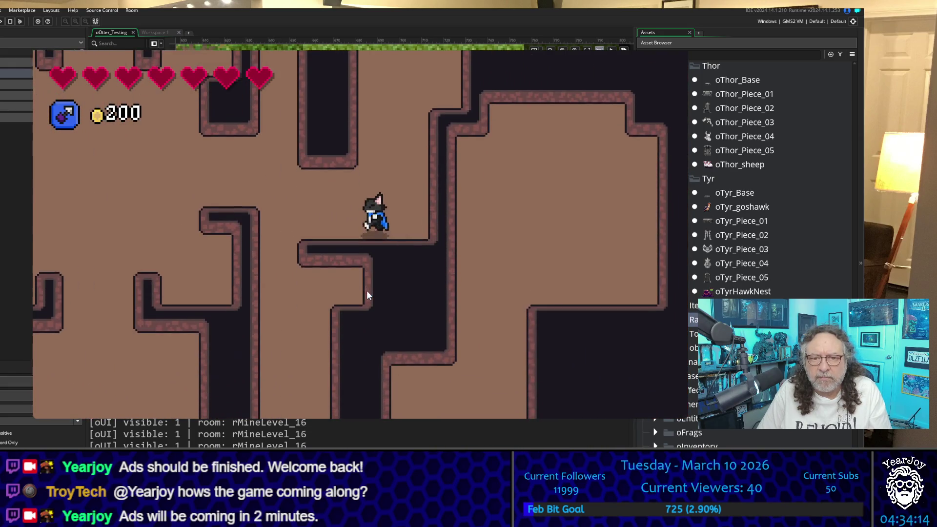
pyautogui.press('s')
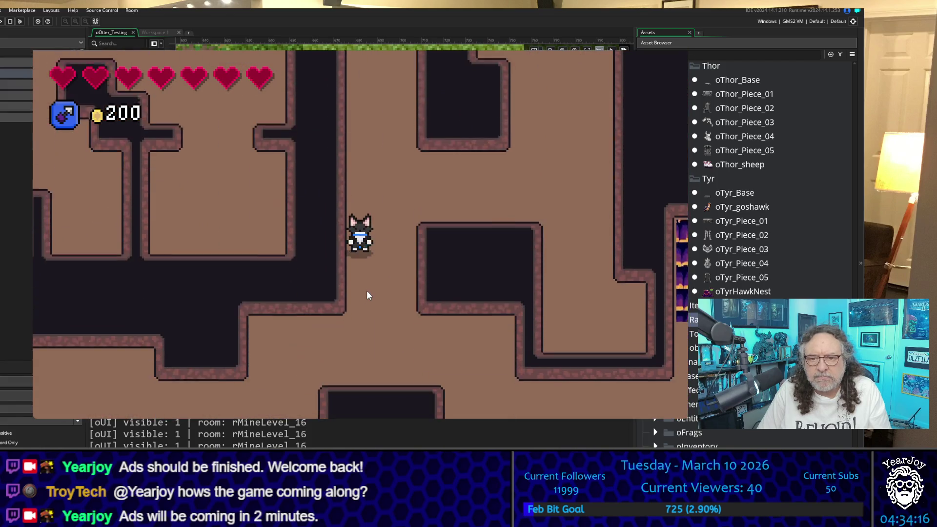
pyautogui.press('s')
pyautogui.press('d')
pyautogui.press('s')
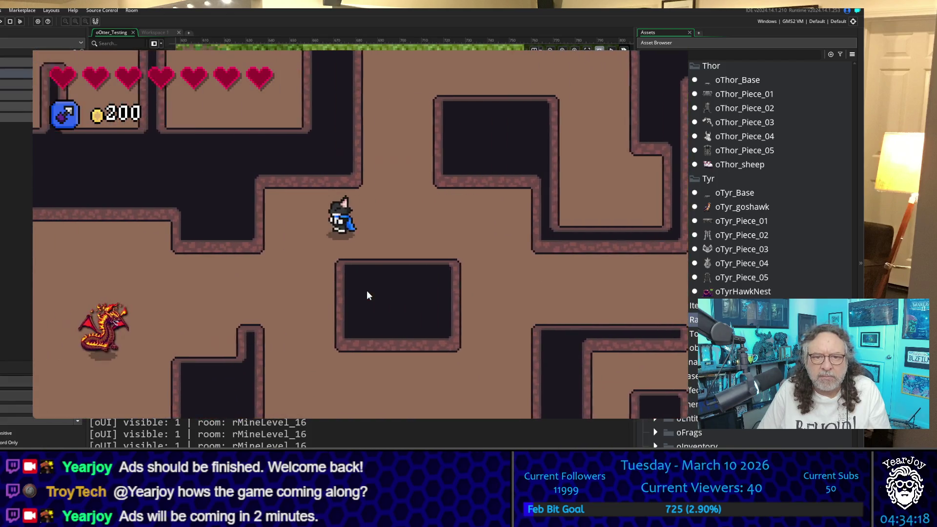
pyautogui.press('d')
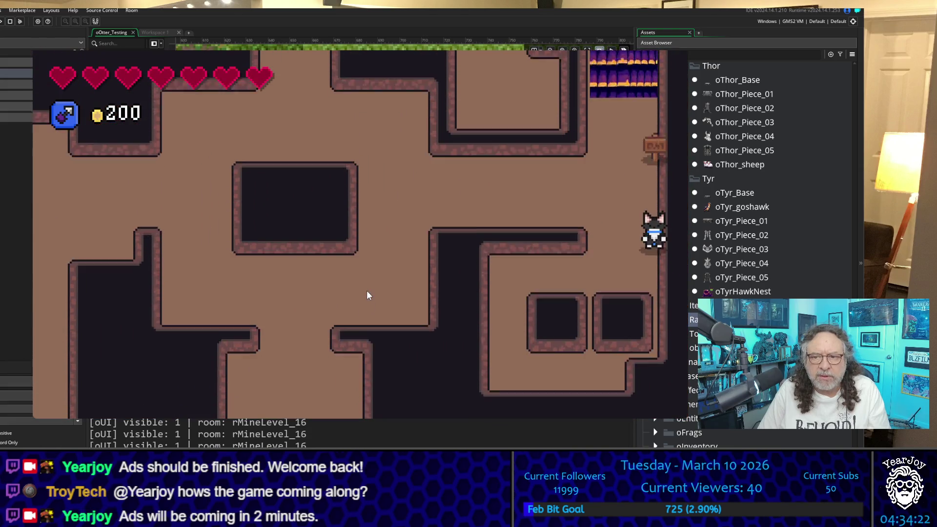
pyautogui.press('s')
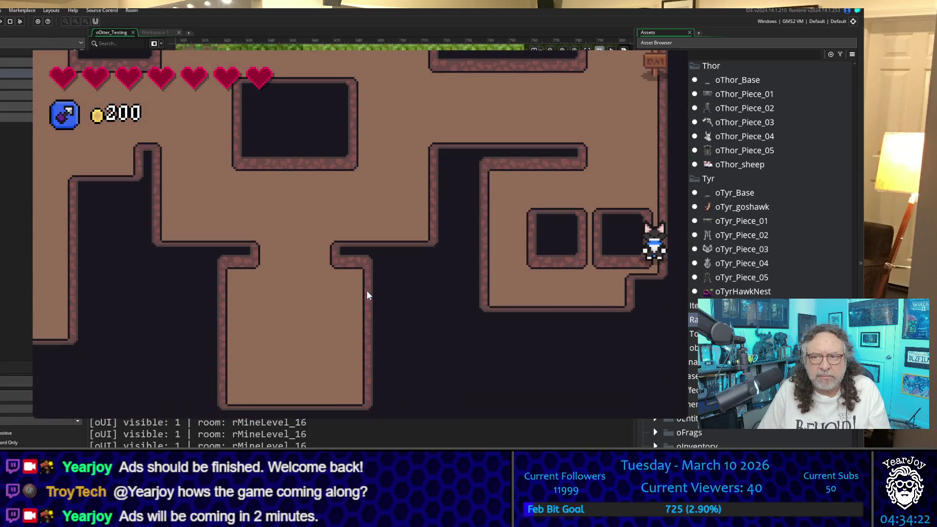
pyautogui.press('a')
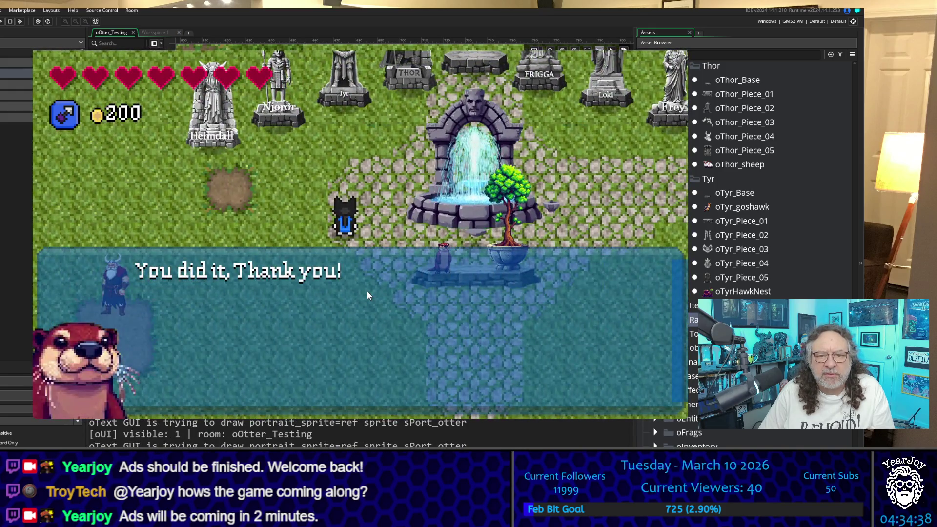
# Close the otter's dialogue and follow the statue-lined path into the temple basement
pyautogui.press('space')
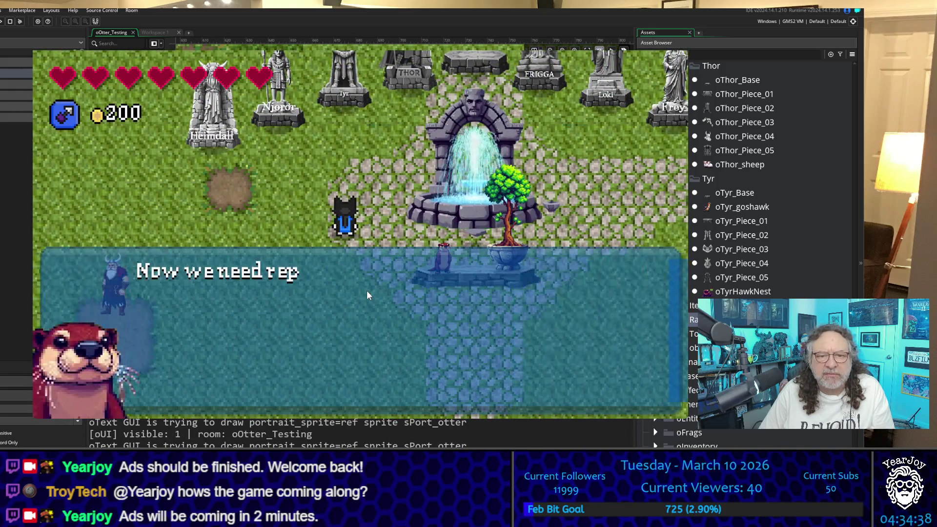
pyautogui.press('space')
pyautogui.press('Down')
pyautogui.press('Right')
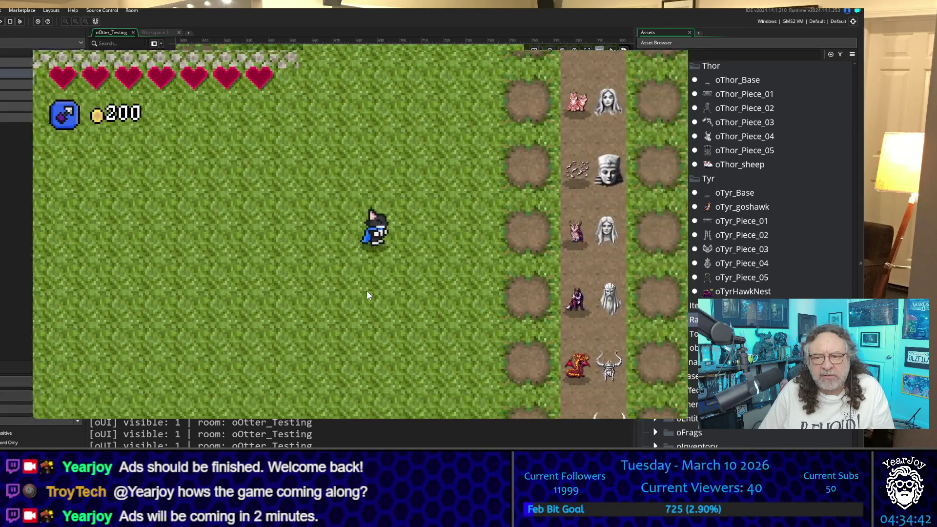
pyautogui.press('Down')
pyautogui.press('Down')
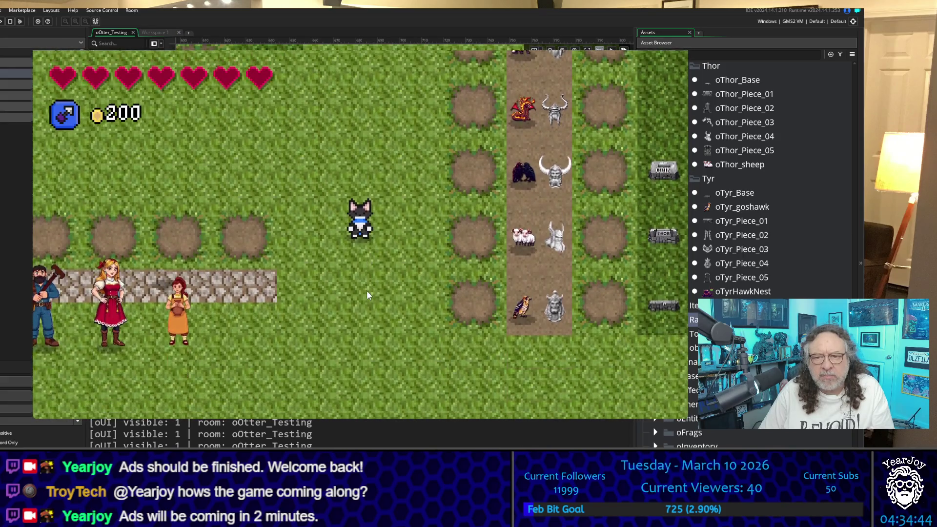
pyautogui.press('Up')
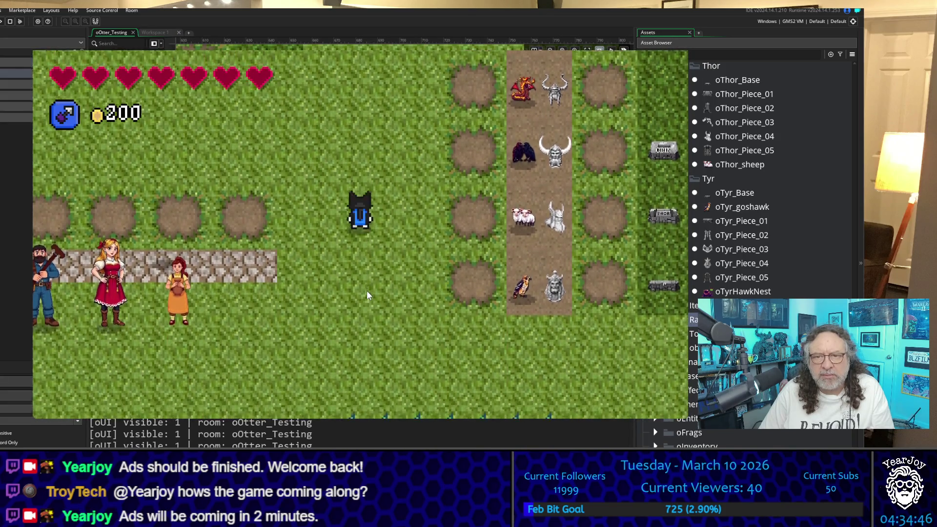
pyautogui.press('Right')
pyautogui.press('Right')
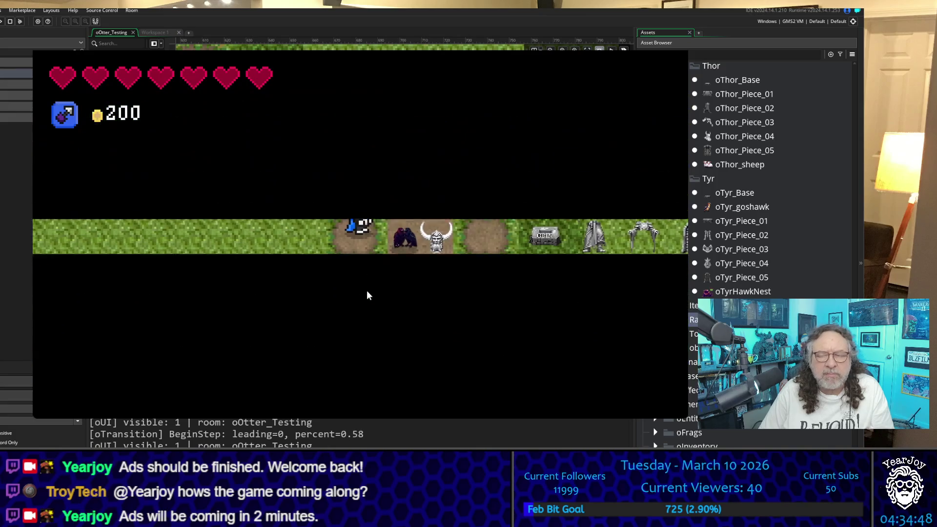
pyautogui.press('Right')
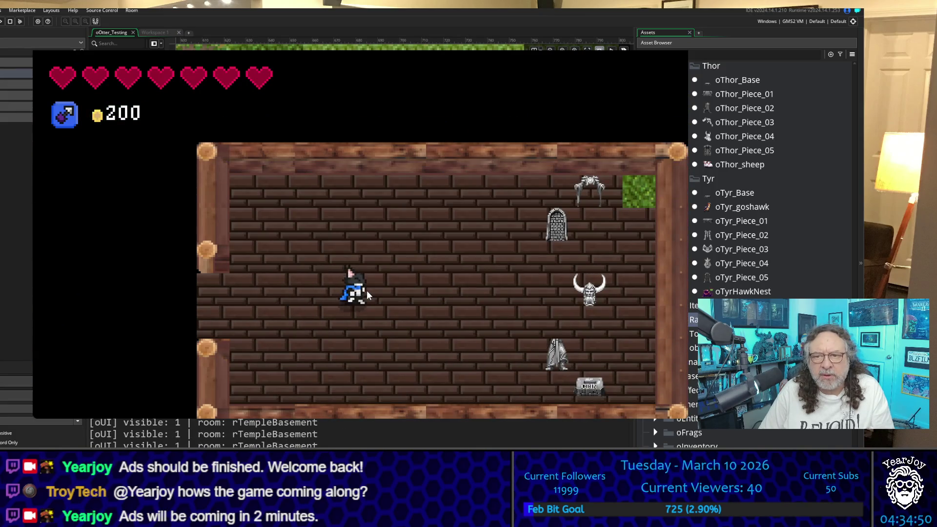
# Collect the altar pieces around rTempleBasement and leave via the grass patch
pyautogui.press('Up')
pyautogui.press('Left')
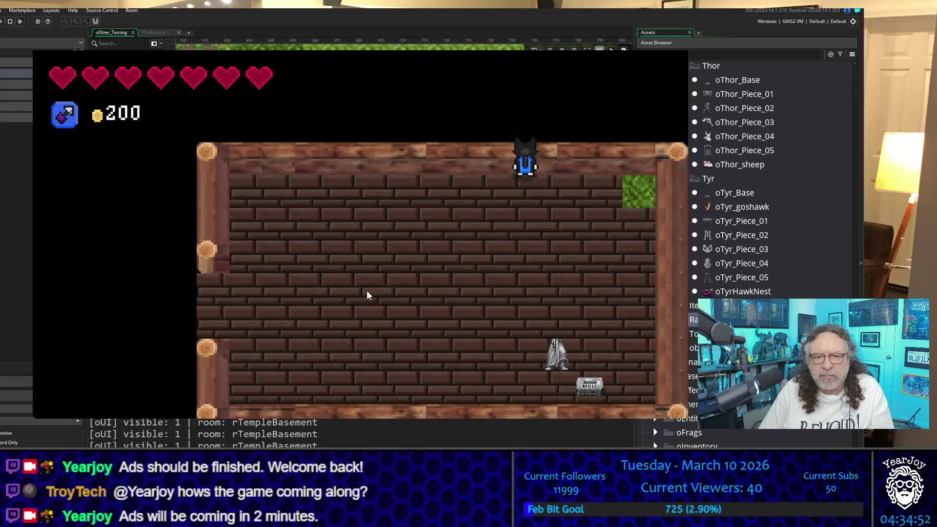
pyautogui.press('Down')
pyautogui.press('Right')
pyautogui.press('Down')
pyautogui.press('Up')
pyautogui.press('Right')
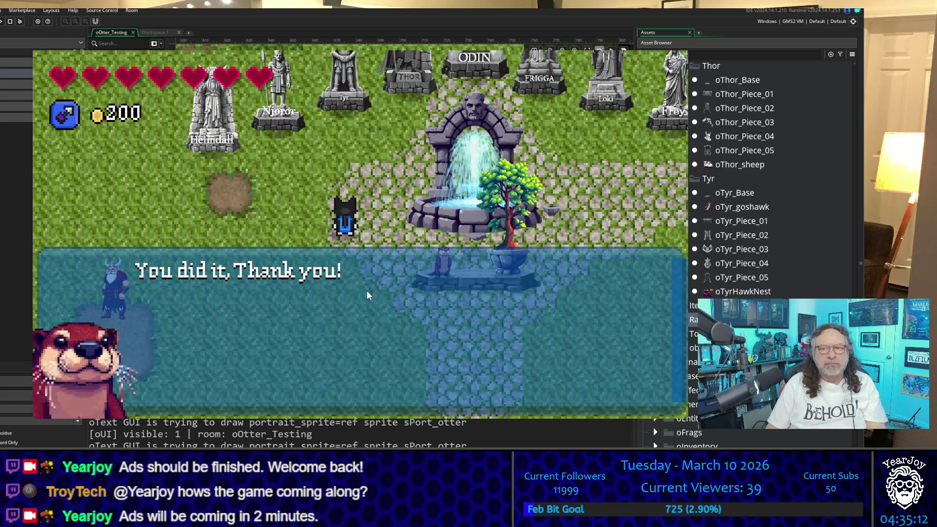
# Finish the otter's altars-complete dialogue, step onto the pedestal, and walk off toward rRiver
pyautogui.press('space')
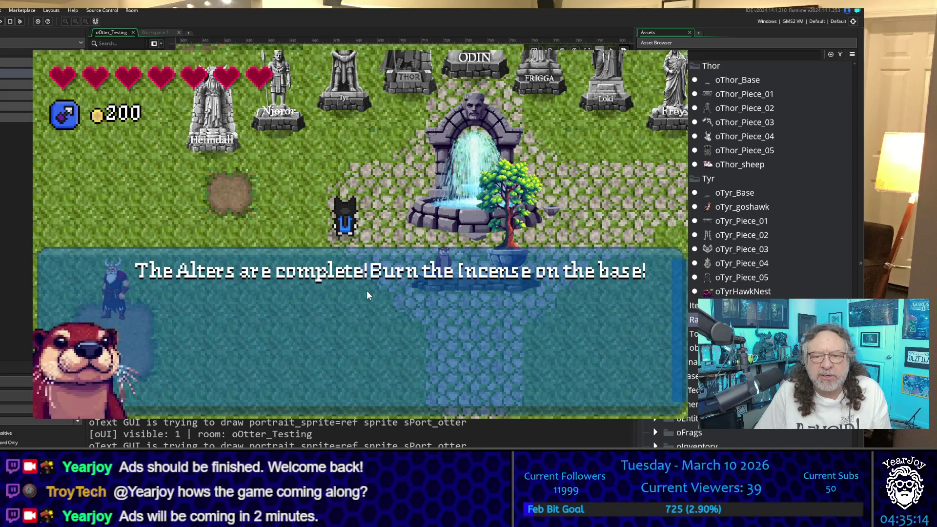
pyautogui.press('space')
pyautogui.press('Right')
pyautogui.press('Down')
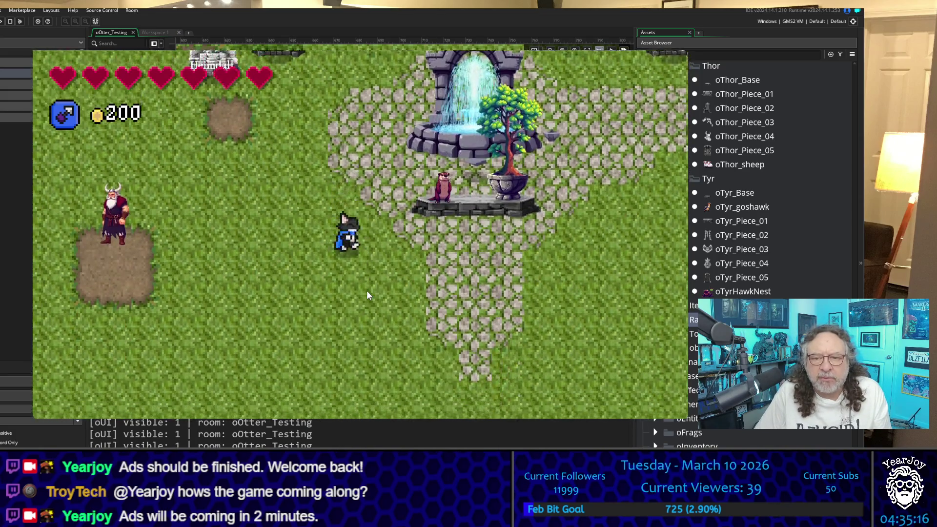
pyautogui.press('Up')
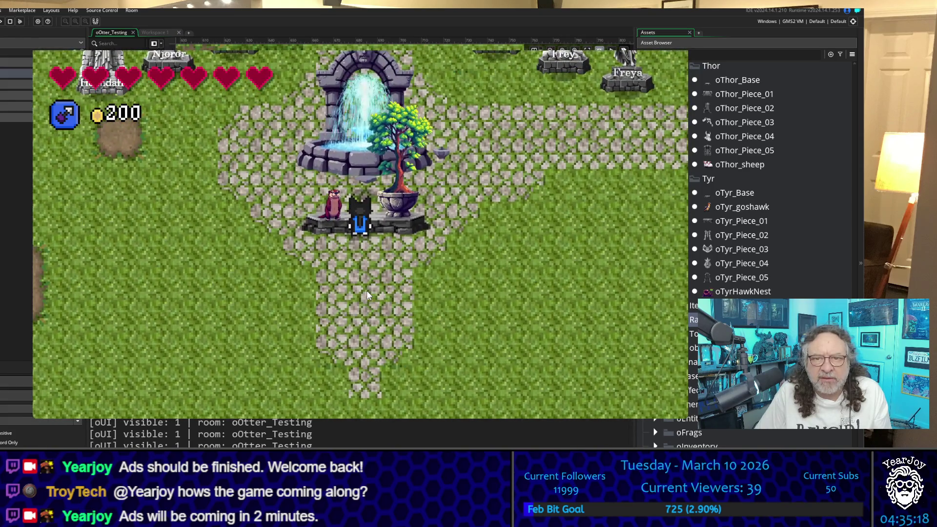
pyautogui.press('Down')
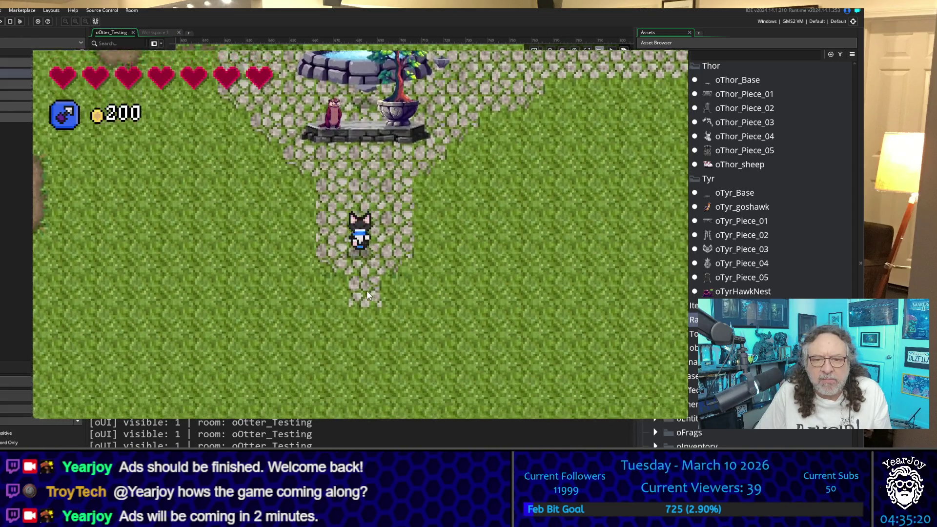
pyautogui.press('Left')
pyautogui.press('Left')
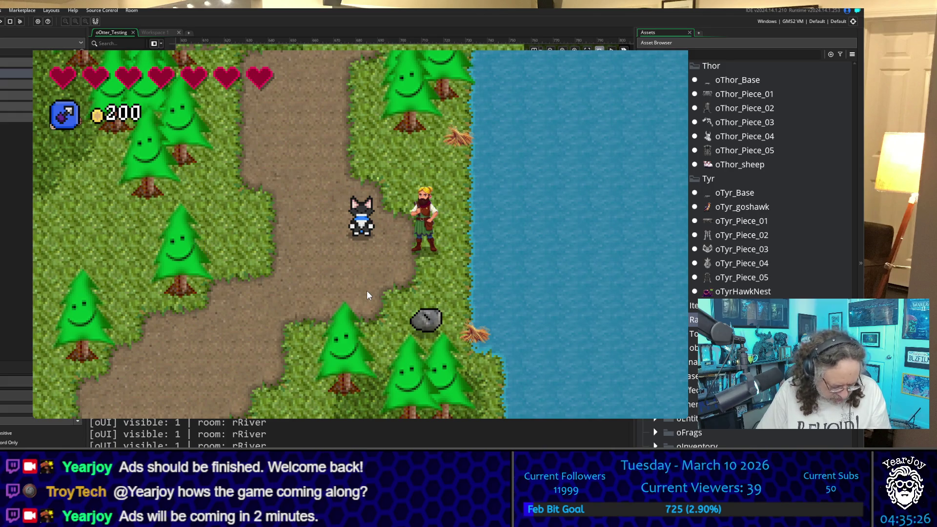
# Destroy the slime, pick up its two dropped coins, and attack upward at another slime
pyautogui.press('Down')
pyautogui.press('Left')
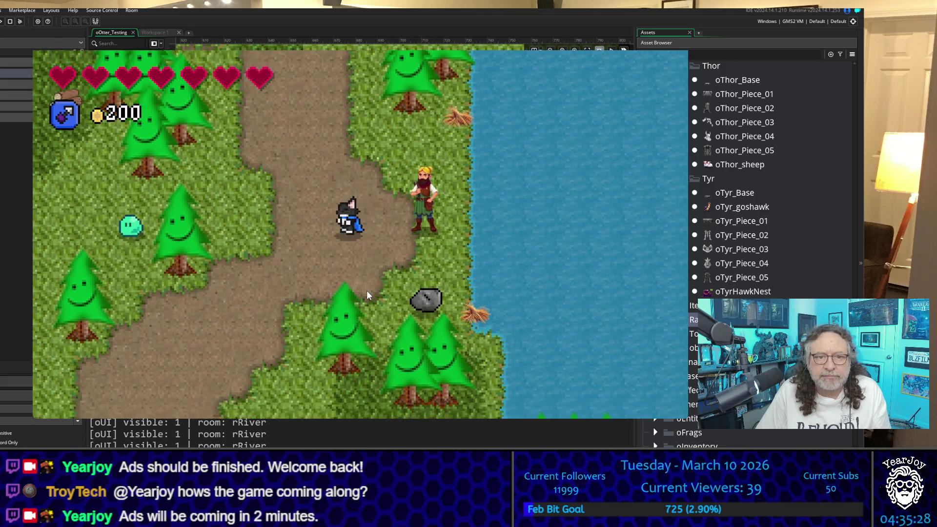
pyautogui.press('Left')
pyautogui.press('Up')
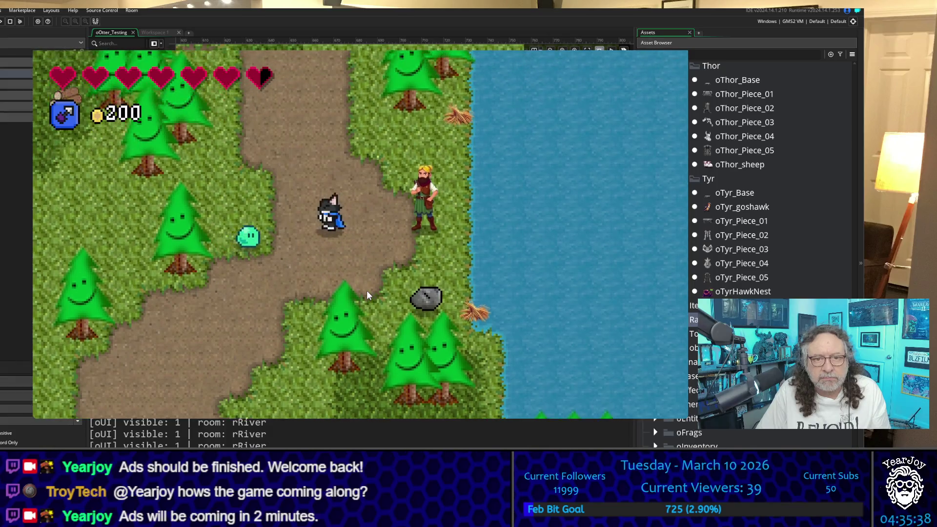
pyautogui.press('space')
pyautogui.press('Left')
pyautogui.press('Down')
pyautogui.press('Up')
pyautogui.press('Right')
pyautogui.press('Up')
pyautogui.press('space')
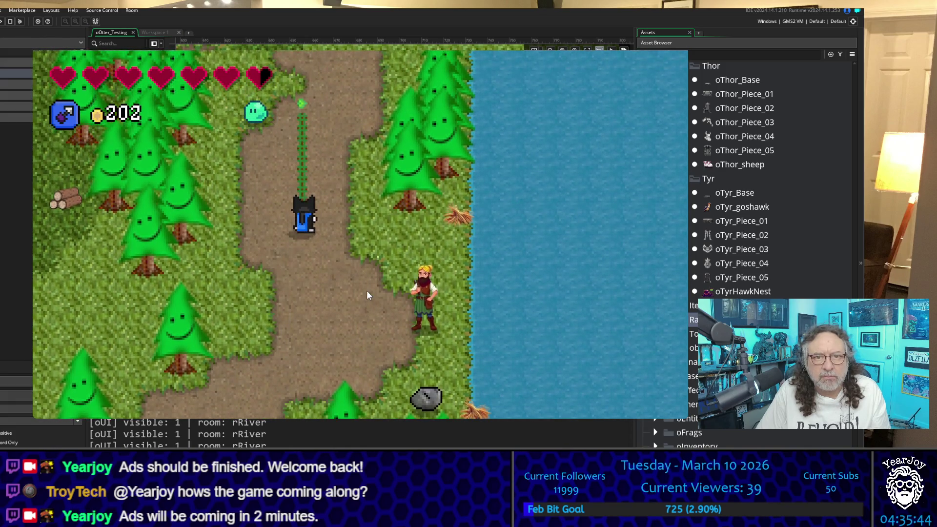
# Walk into the slime to confirm quarter-heart damage, slash right, then check the inventory
pyautogui.press('Up')
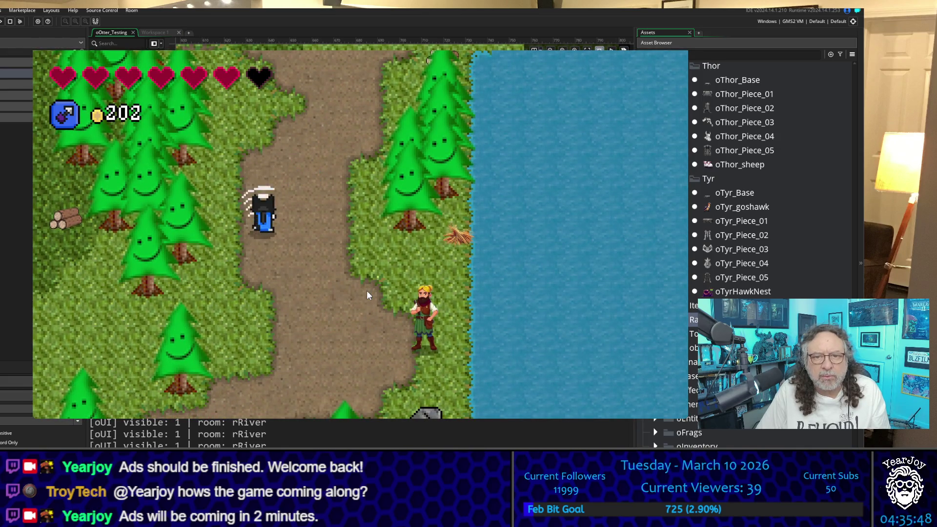
pyautogui.press('Right')
pyautogui.press('Up')
pyautogui.press('Up')
pyautogui.press('Right')
pyautogui.press('space')
pyautogui.press('Right')
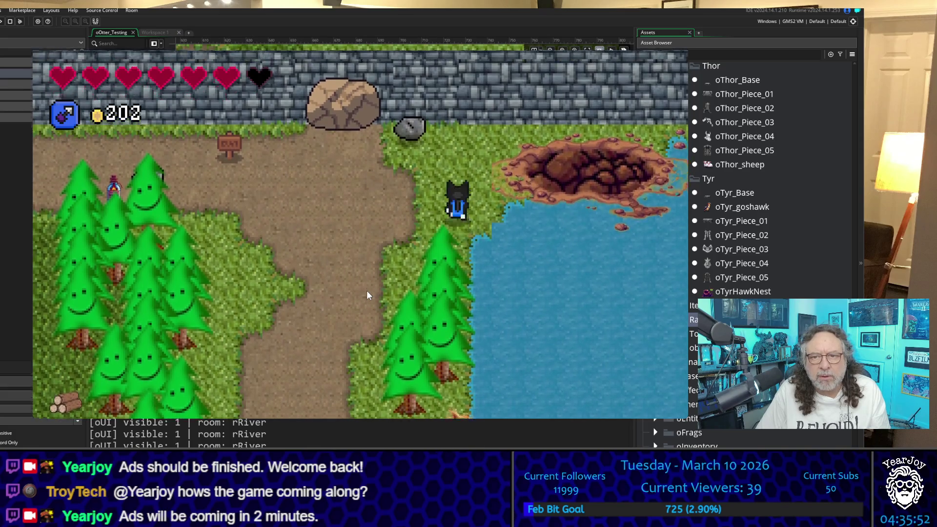
pyautogui.press('Up')
pyautogui.press('Right')
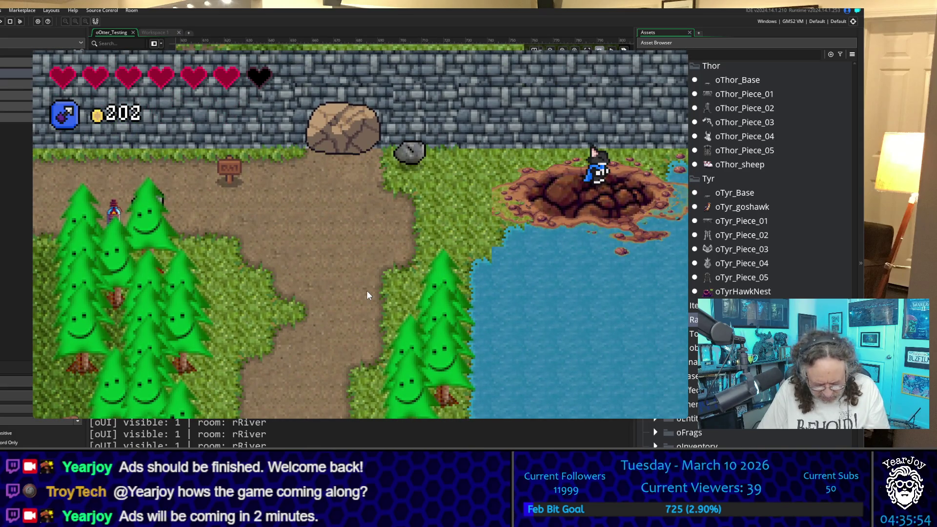
pyautogui.press('i')
# Walk left across the dirt path and pick up the potion
pyautogui.press('Down')
pyautogui.press('Left')
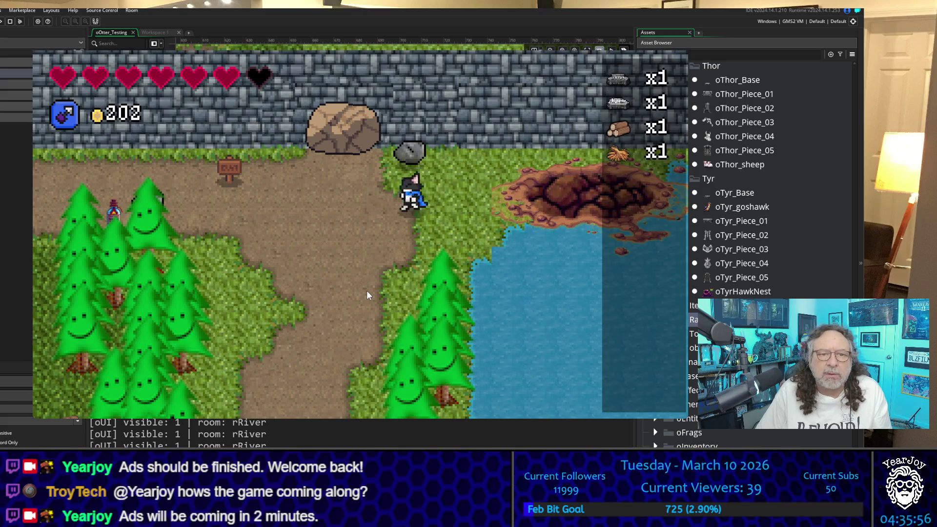
pyautogui.press('Left')
pyautogui.press('Right')
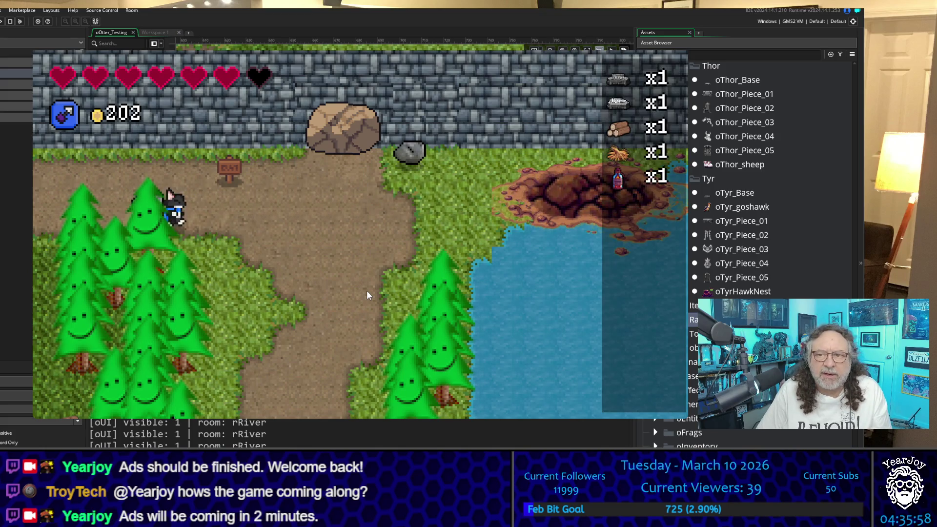
pyautogui.press('Down')
# Gather straw and the log pile by the river, then talk to the bearded man
pyautogui.press('Down')
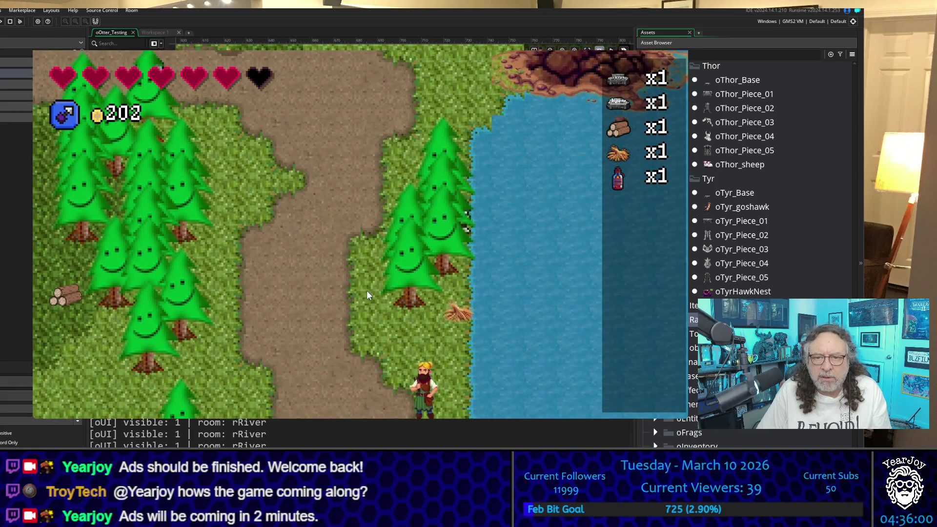
pyautogui.press('Right')
pyautogui.press('Down')
pyautogui.press('Up')
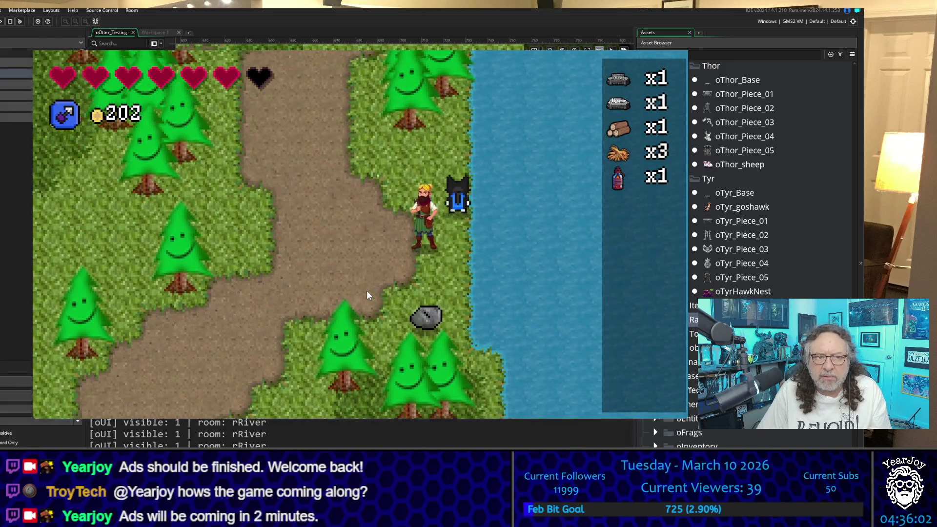
pyautogui.press('Left')
pyautogui.press('Up')
pyautogui.press('Left')
pyautogui.press('Right')
pyautogui.press('Right')
pyautogui.press('Down')
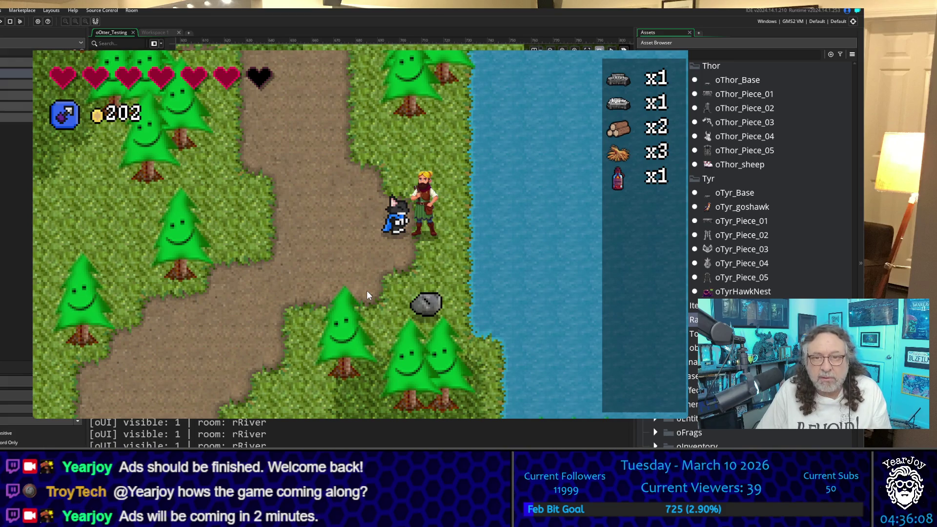
pyautogui.press('Right')
pyautogui.press('space')
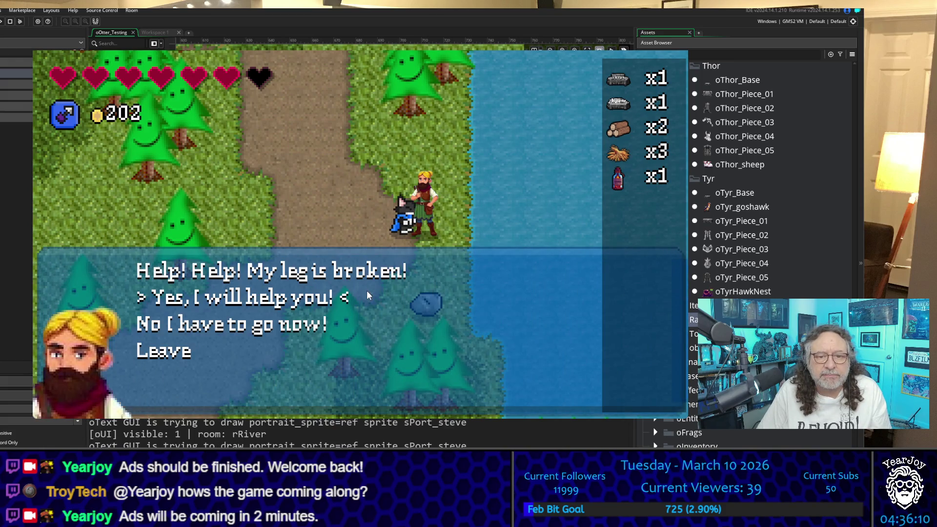
# Agree to help the injured man and head down-left along the path
pyautogui.press('space')
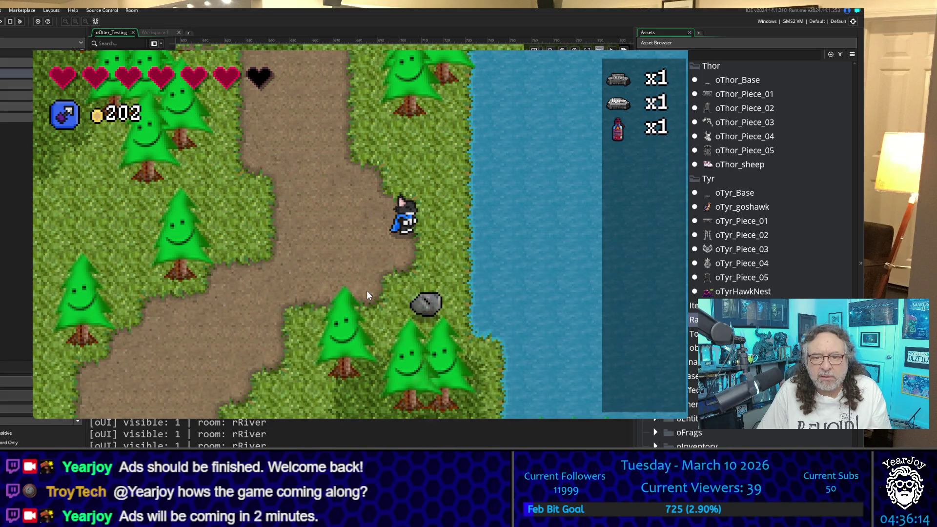
pyautogui.press('Right')
pyautogui.press('Down')
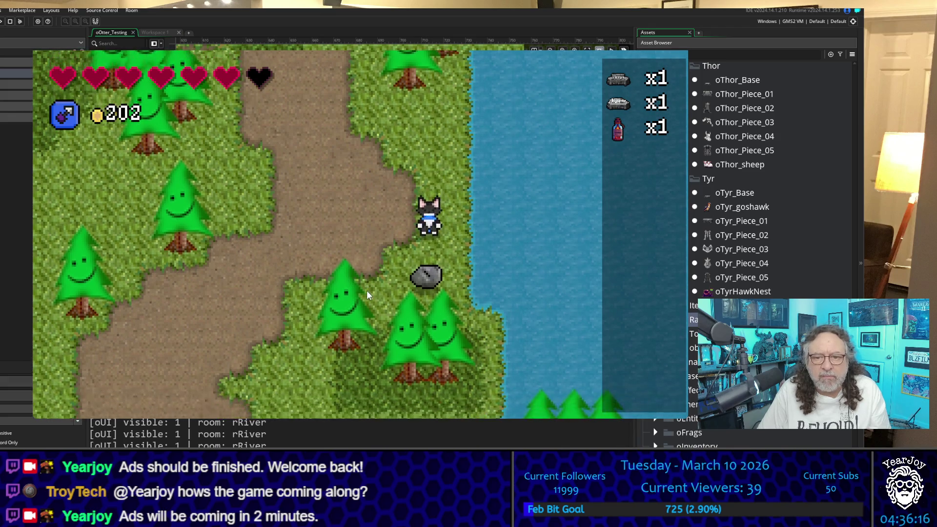
pyautogui.press('Left')
pyautogui.press('Left')
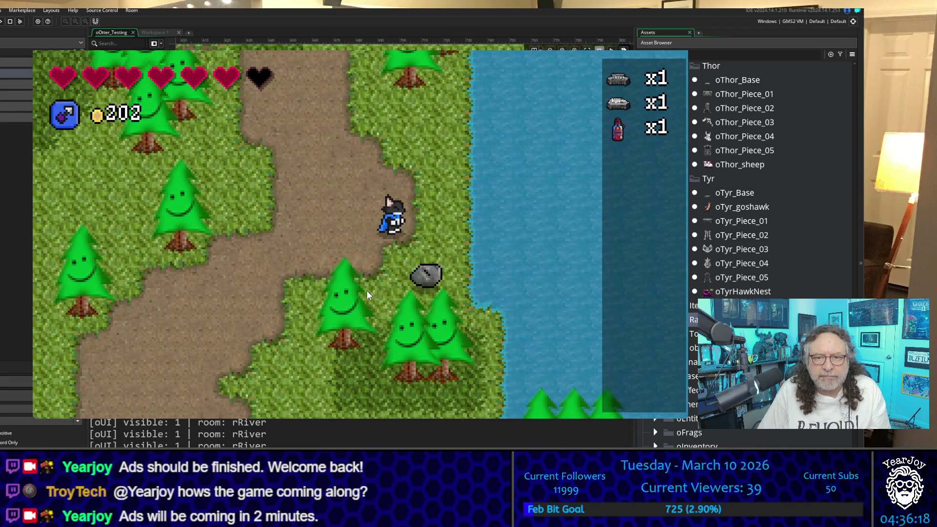
# Walk down the river path past the trees, dismissing the tree-axe message, into rVillage
pyautogui.press('Down')
pyautogui.press('Down')
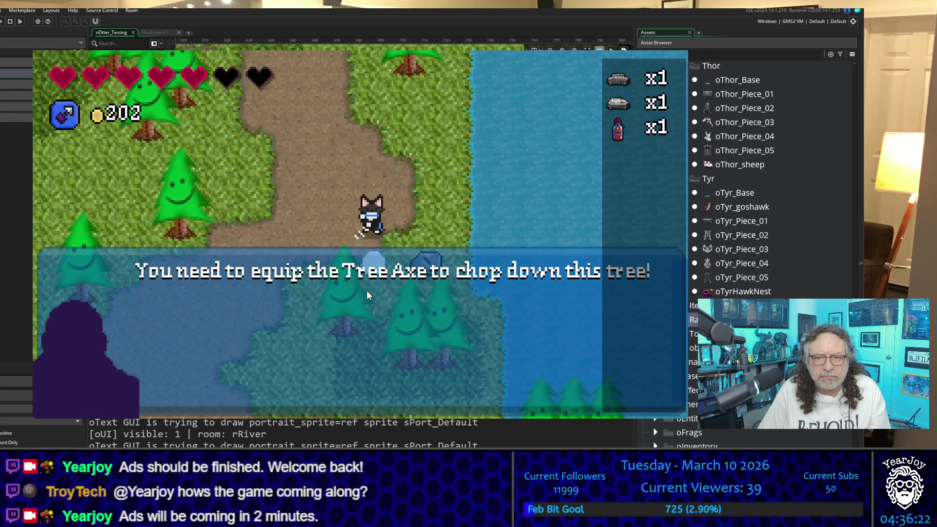
pyautogui.press('Down')
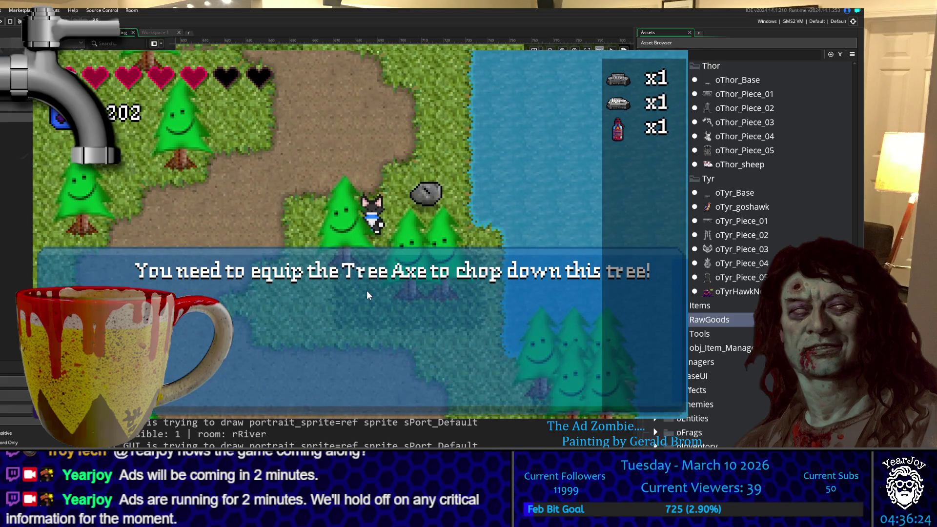
pyautogui.press('Down')
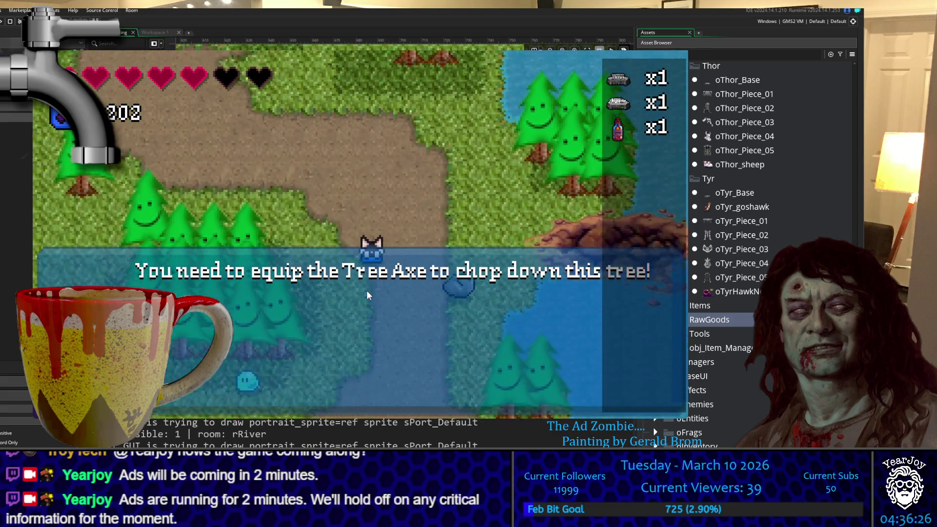
pyautogui.press('Down')
pyautogui.press('Right')
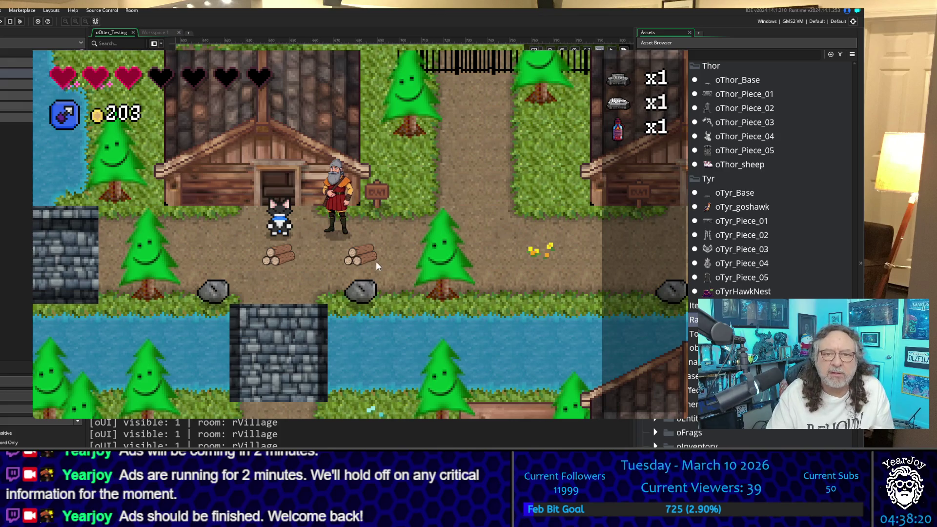
# Walk the otter left out of the village, off the bridge and up toward the slimes
pyautogui.press('Left')
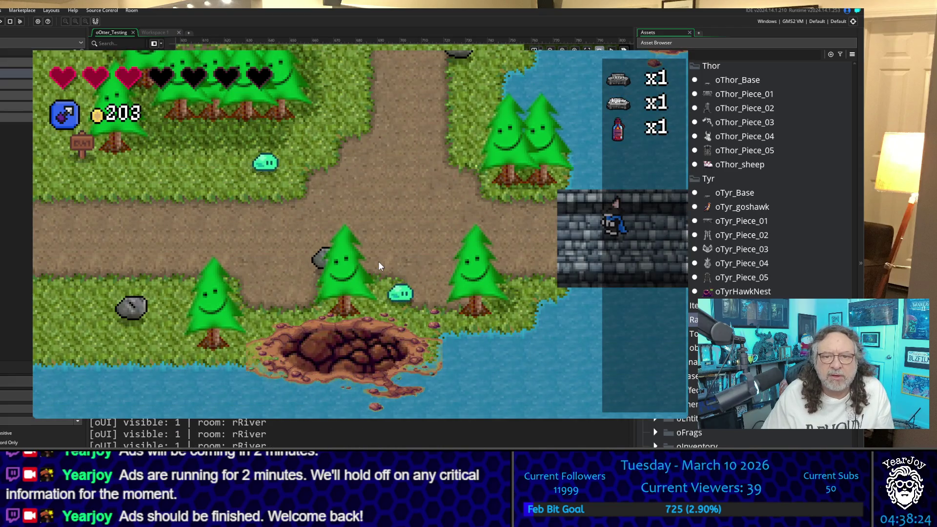
pyautogui.press('Left')
pyautogui.press('Up')
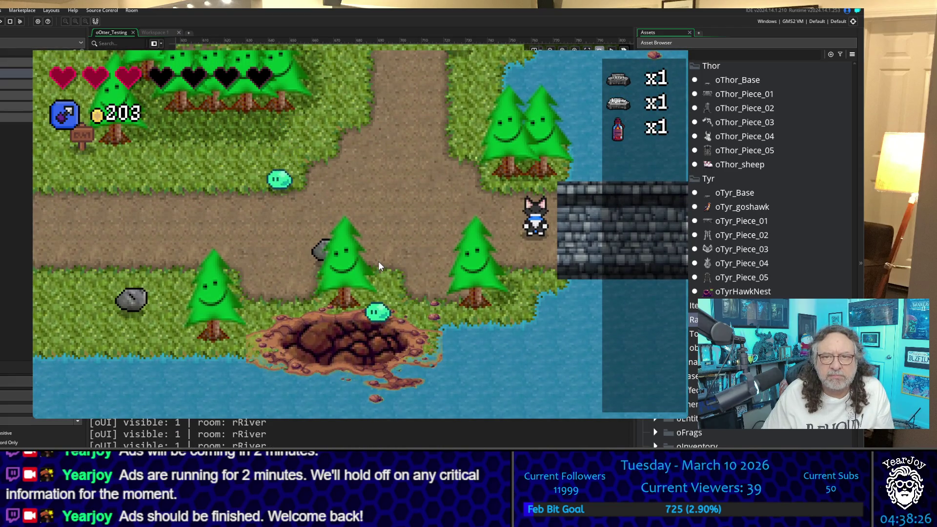
pyautogui.press('Left')
pyautogui.press('Up')
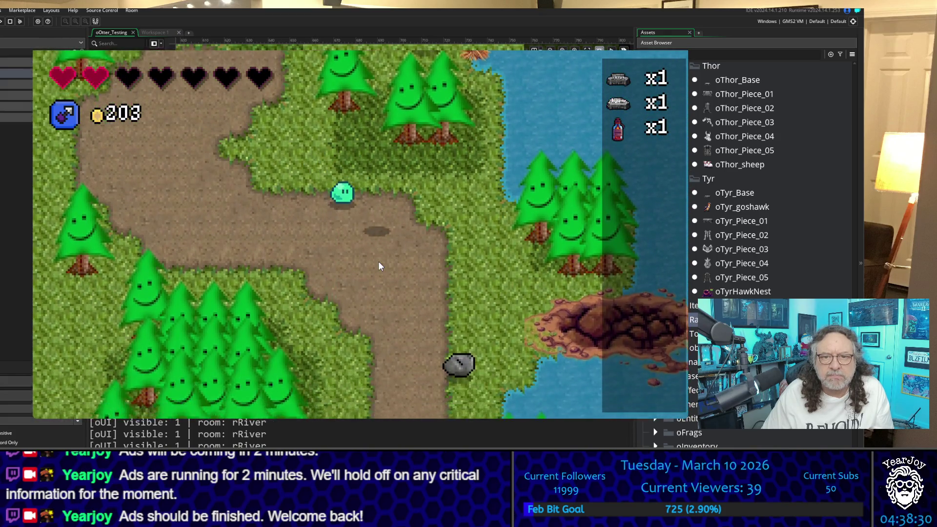
pyautogui.press('Up')
pyautogui.press('Up')
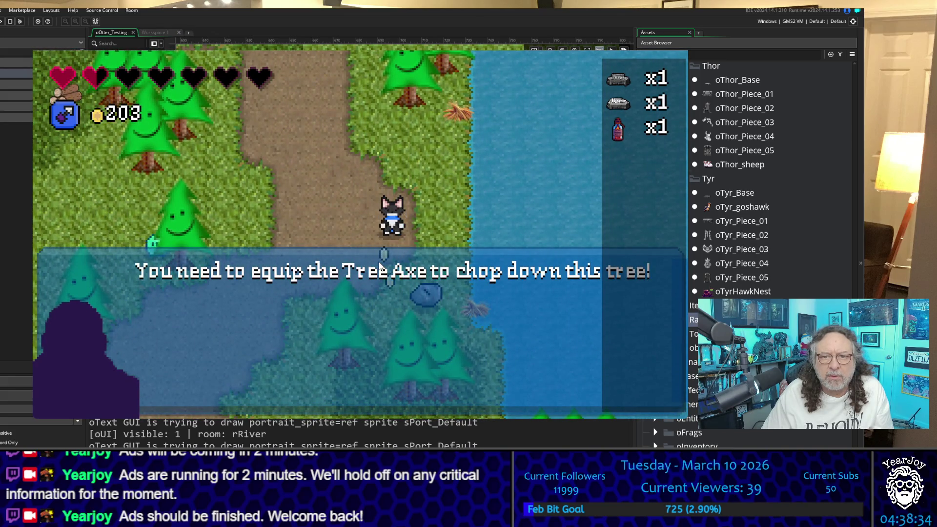
# Attack the slimes along the path and grab the coins they drop
pyautogui.press('space')
pyautogui.press('Down')
pyautogui.press('Left')
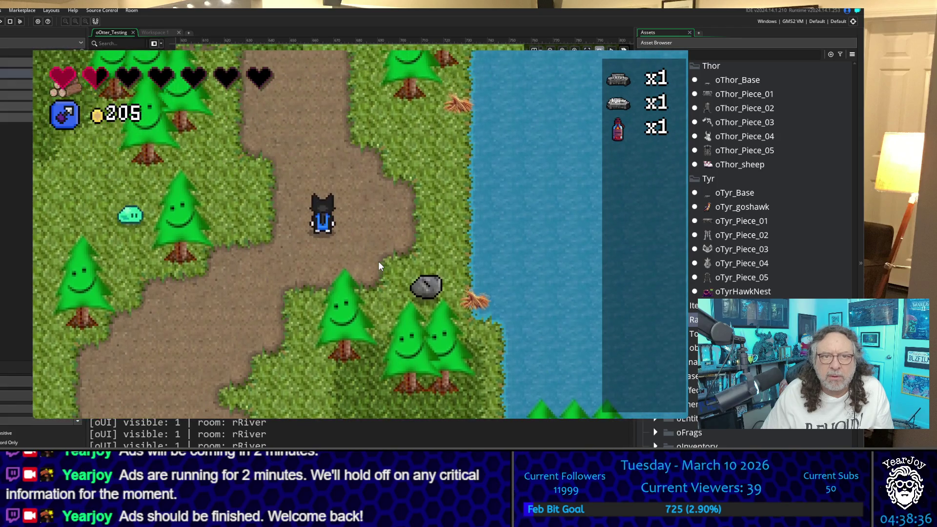
pyautogui.press('Up')
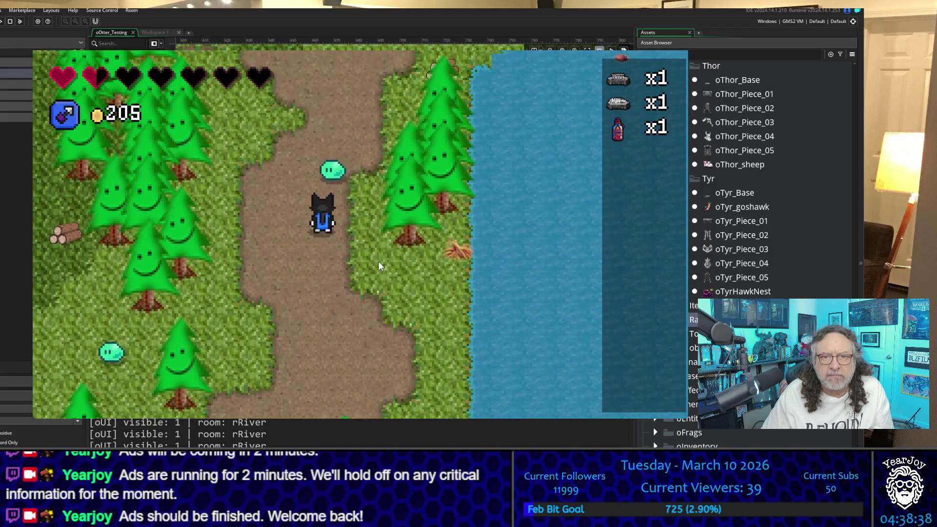
pyautogui.press('space')
pyautogui.press('Up')
pyautogui.press('Right')
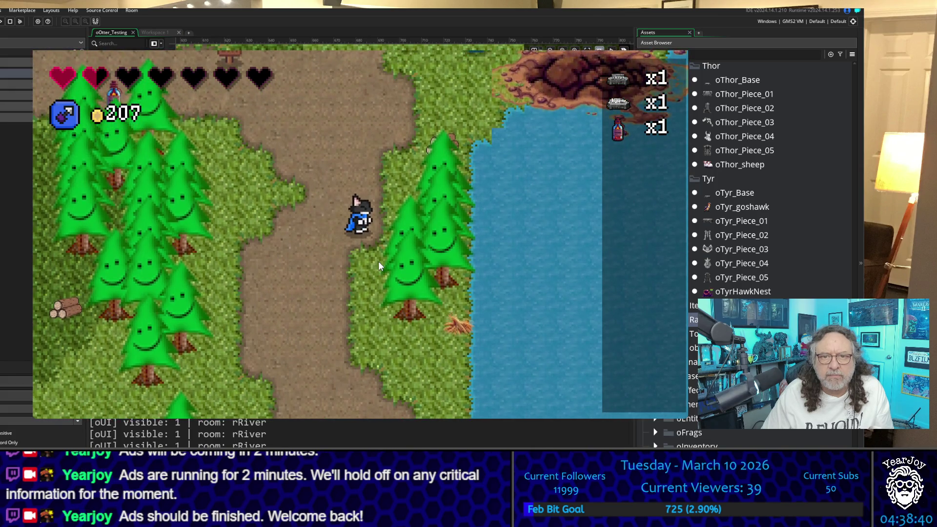
pyautogui.press('Up')
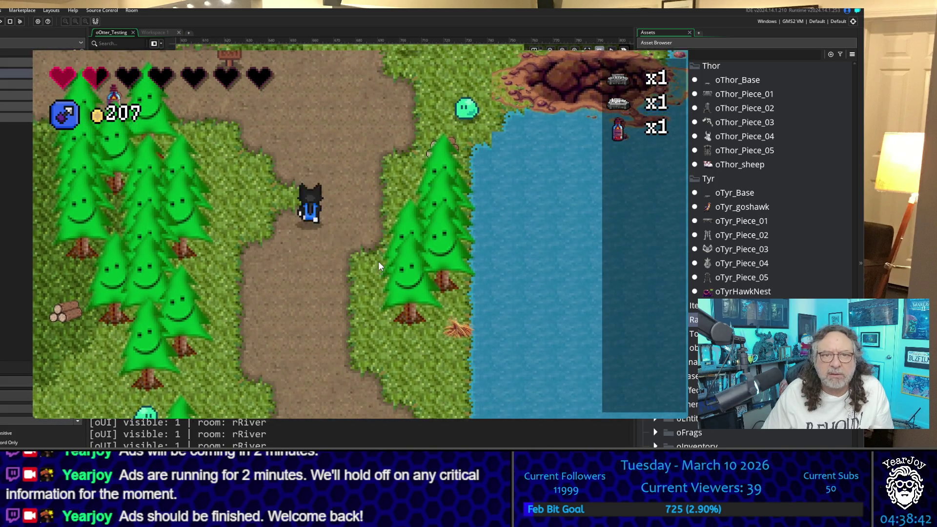
pyautogui.press('Right')
pyautogui.press('space')
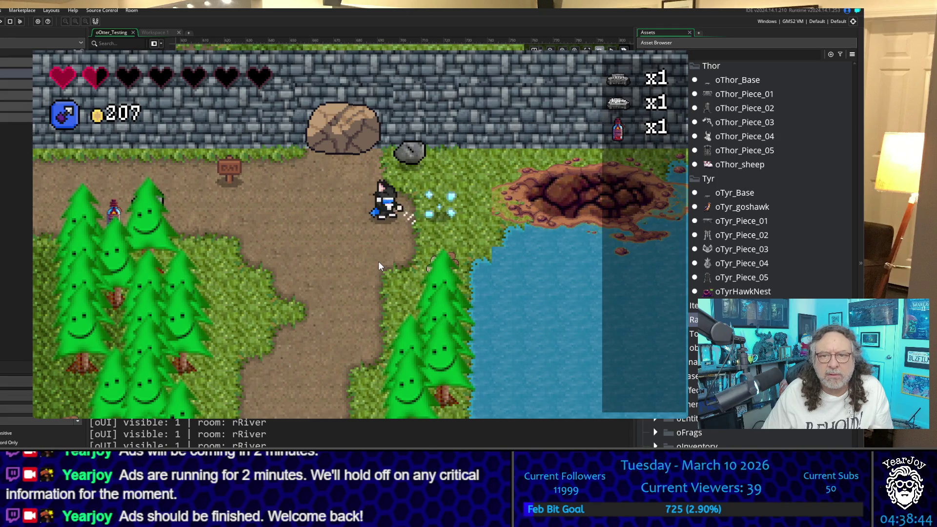
pyautogui.press('Right')
# Enter the cave under the boulder, then walk back out to the river
pyautogui.press('Left')
pyautogui.press('Up')
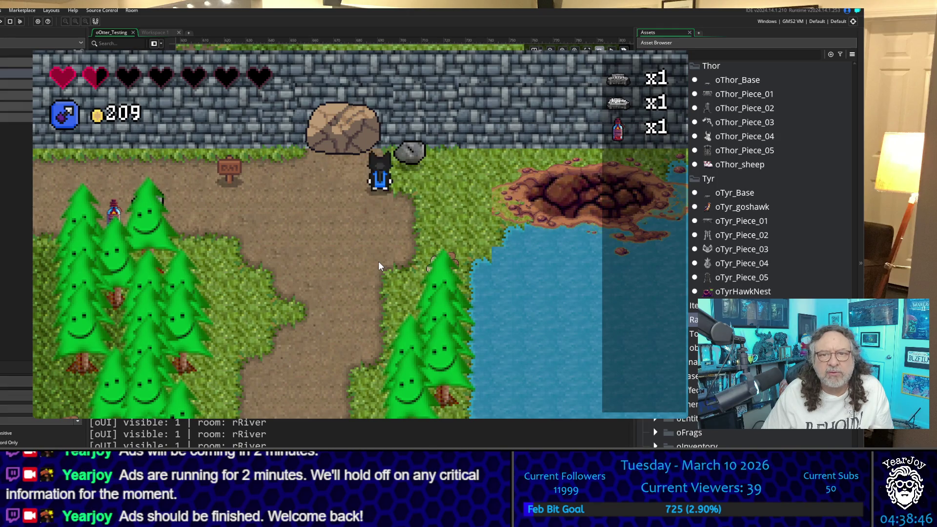
pyautogui.press('Left')
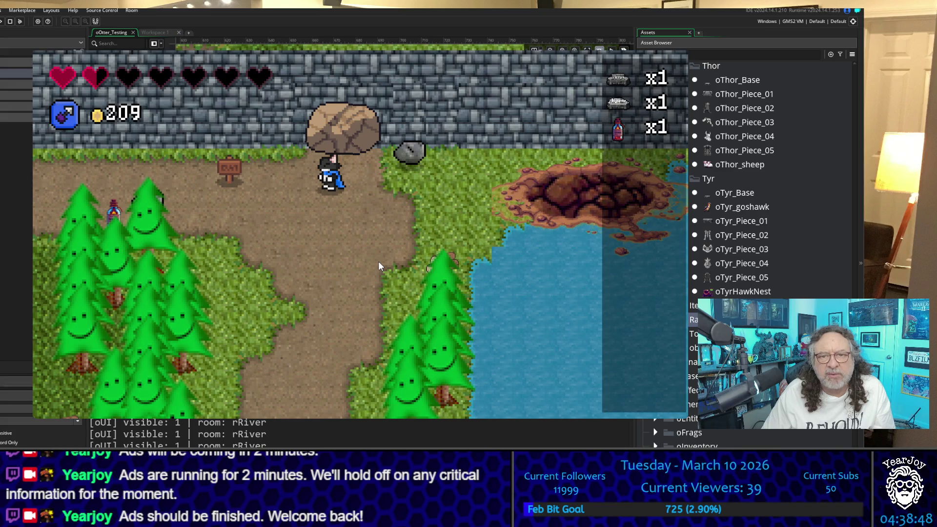
pyautogui.press('Up')
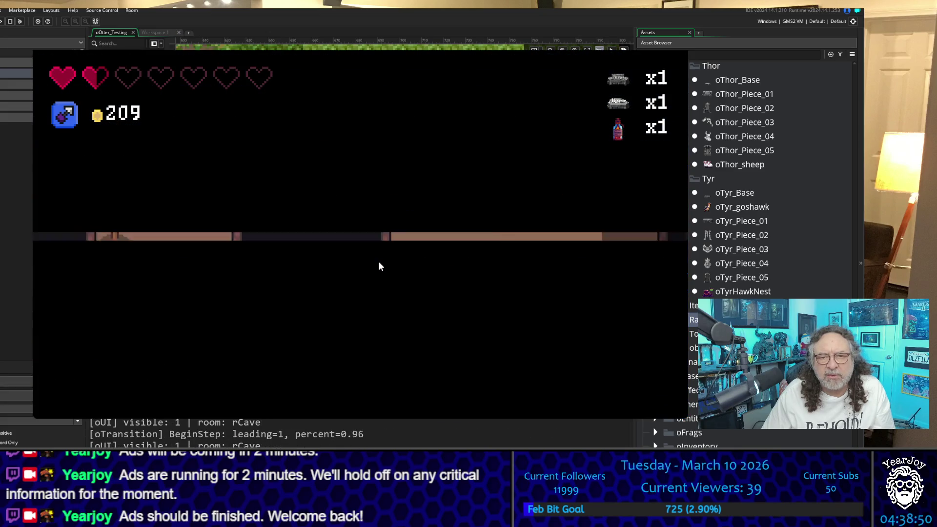
pyautogui.press('Down')
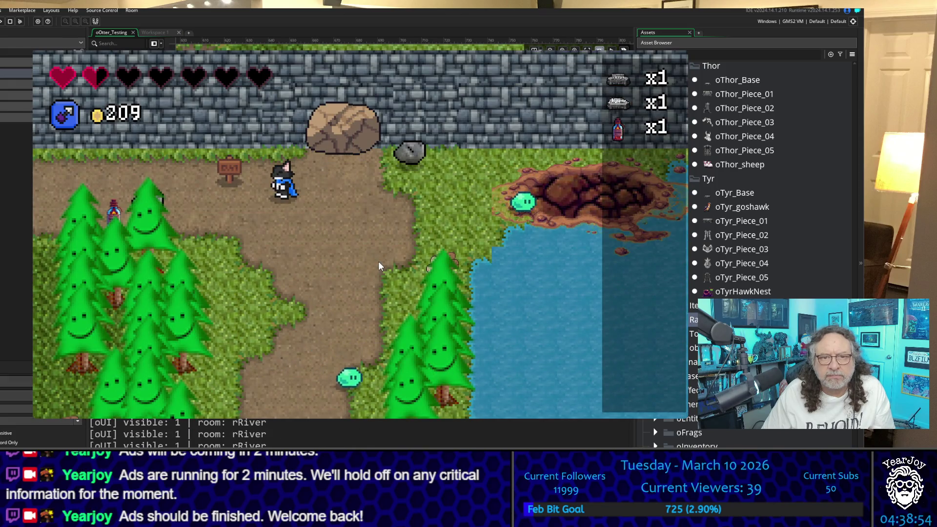
# Lift the grey rock overhead, set it down, and collect the coins
pyautogui.press('Right')
pyautogui.press('Right')
pyautogui.press('space')
pyautogui.press('space')
pyautogui.press('Right')
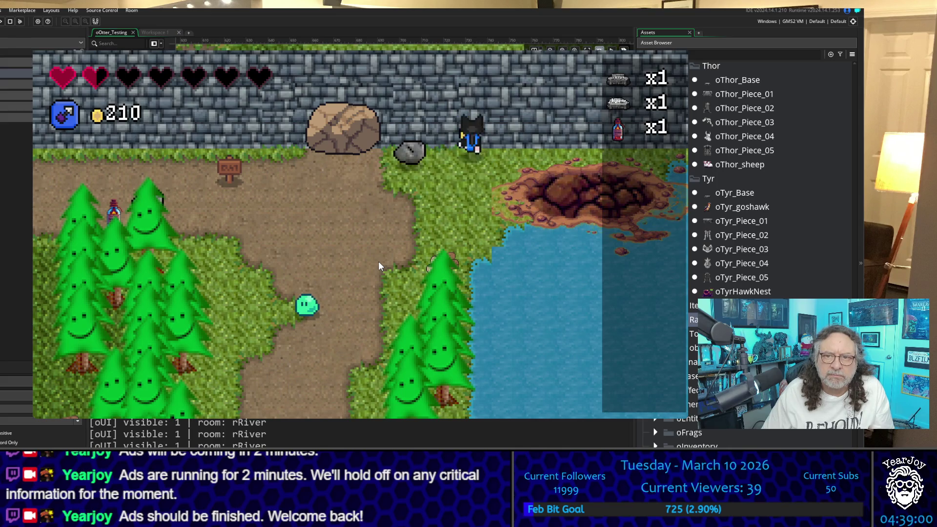
pyautogui.press('Down')
pyautogui.press('Left')
pyautogui.press('Left')
# Walk back down the path collecting coins, bringing the total to 213
pyautogui.press('Down')
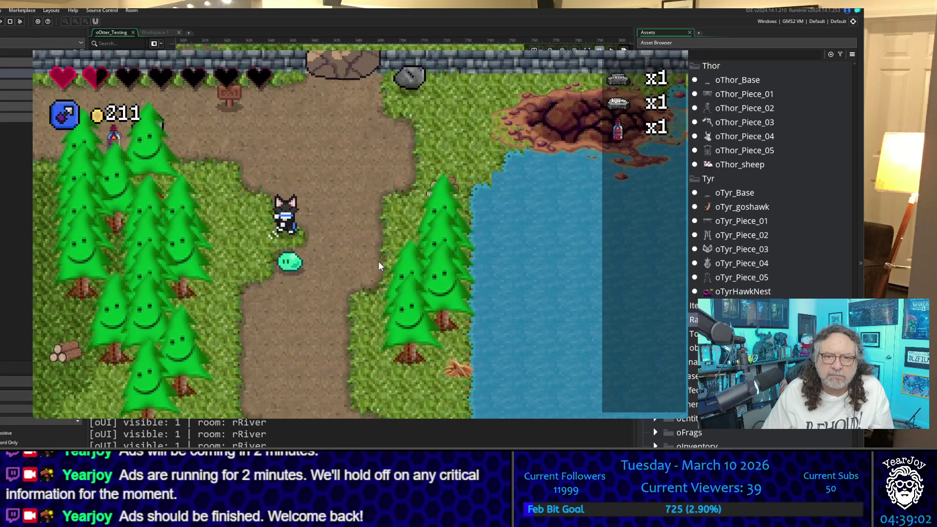
pyautogui.press('Down')
pyautogui.press('Right')
pyautogui.press('Up')
pyautogui.press('Right')
pyautogui.press('Down')
# Walk back up the path, then scroll up through the Output log messages
pyautogui.press('Up')
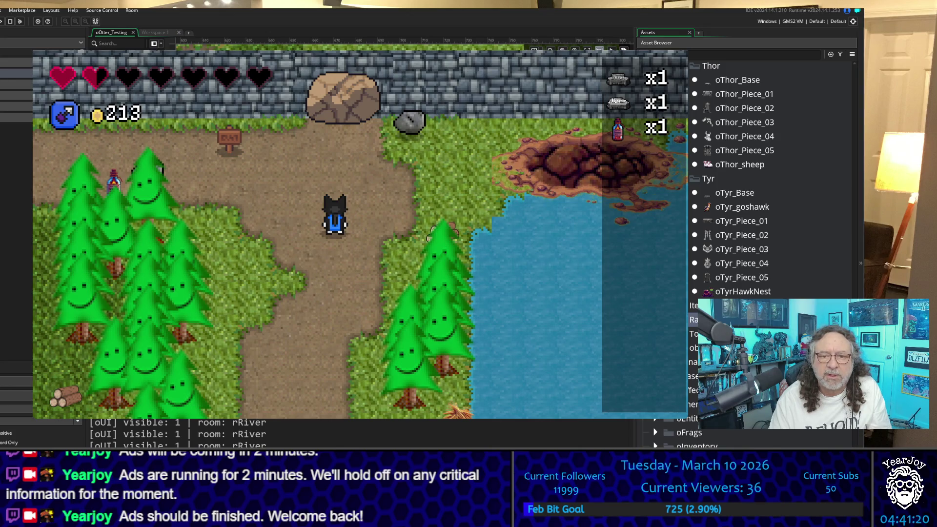
pyautogui.click(487, 434)
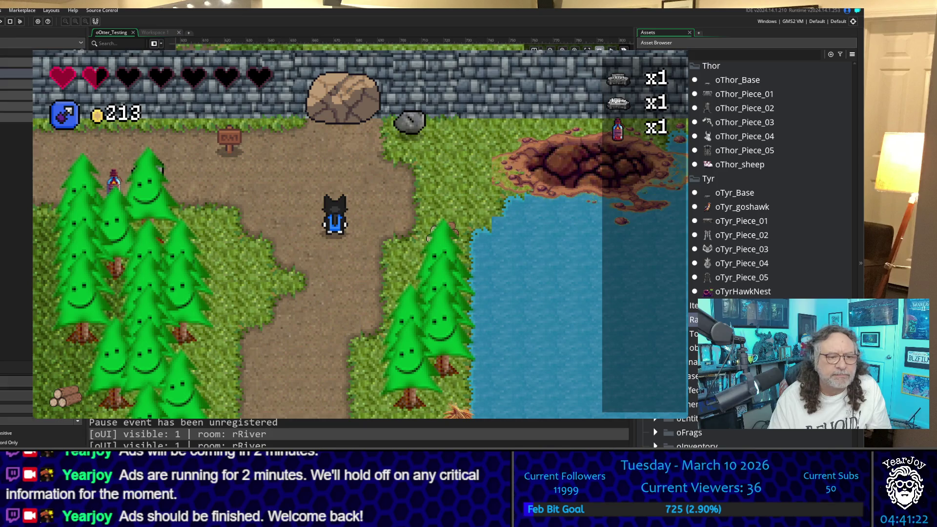
pyautogui.scroll(1, 359, 434)
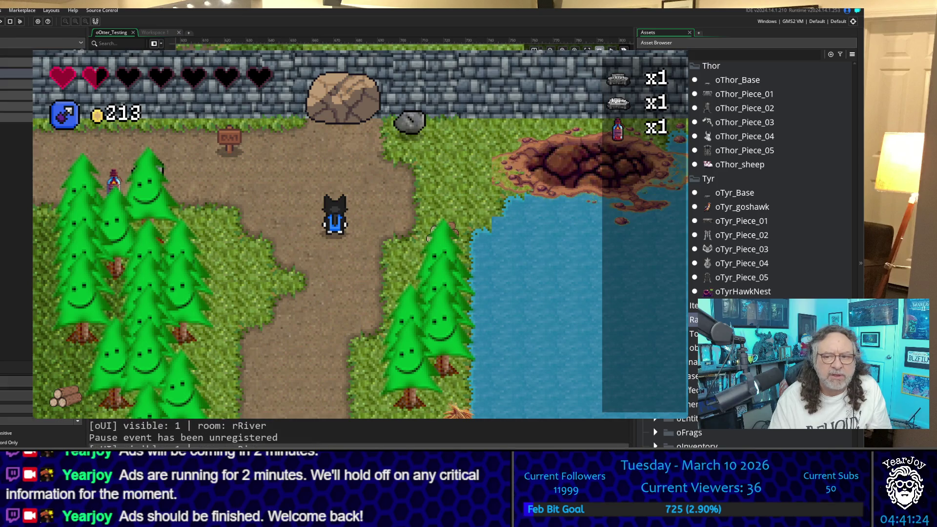
pyautogui.scroll(1, 771, 180)
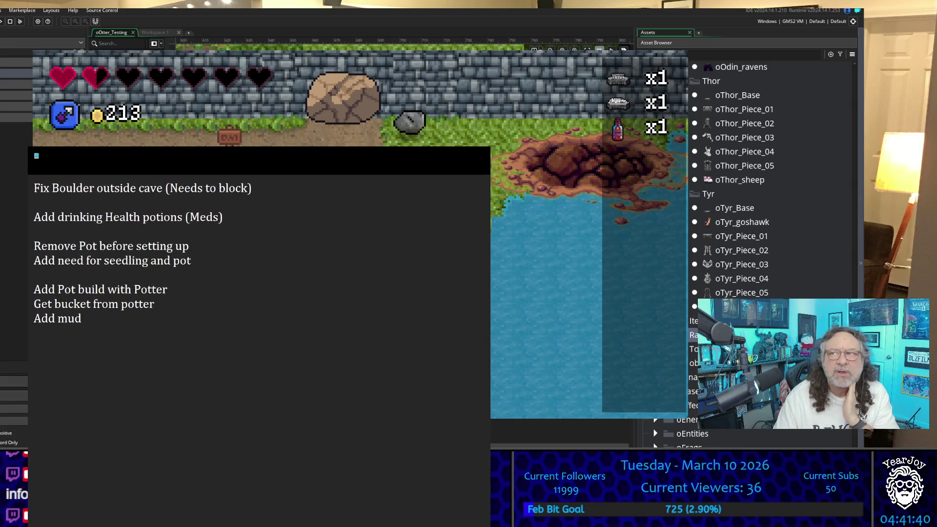
# Step through the to-do notes from 'Fix Boulder outside cave' down to 'Add mud'
pyautogui.click(115, 205)
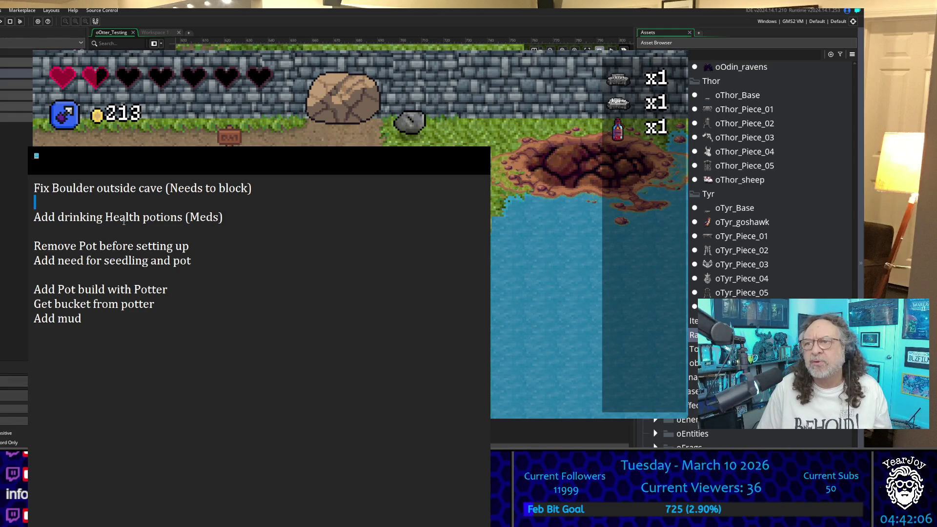
pyautogui.press('Down')
pyautogui.press('Down')
pyautogui.press('Down')
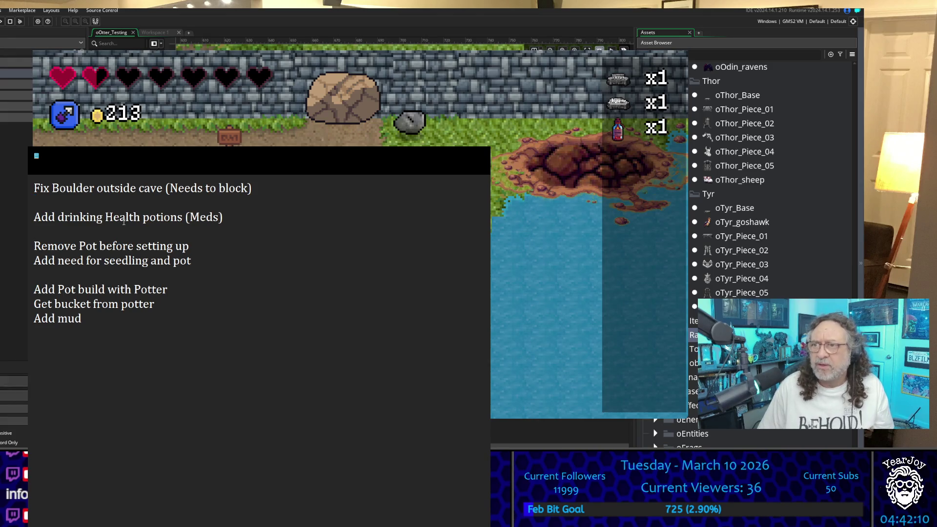
pyautogui.press('Down')
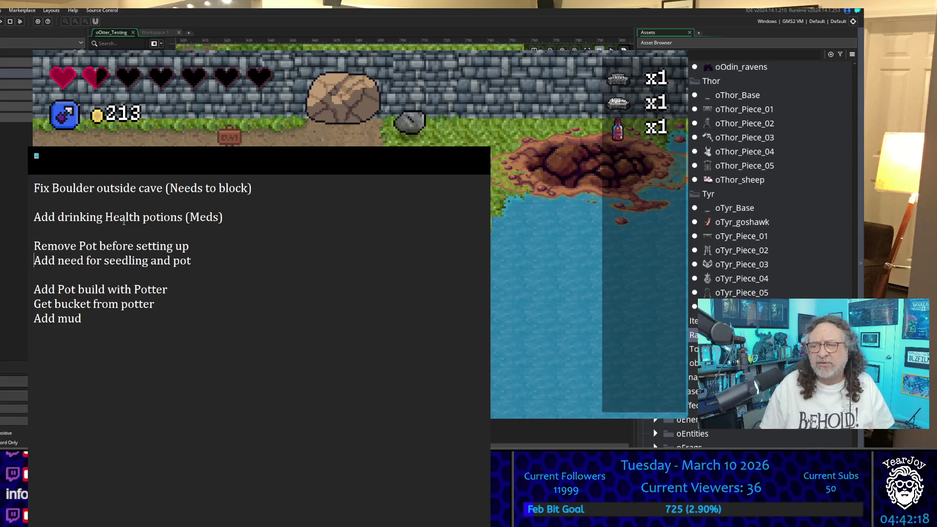
pyautogui.press('Down')
pyautogui.press('Down')
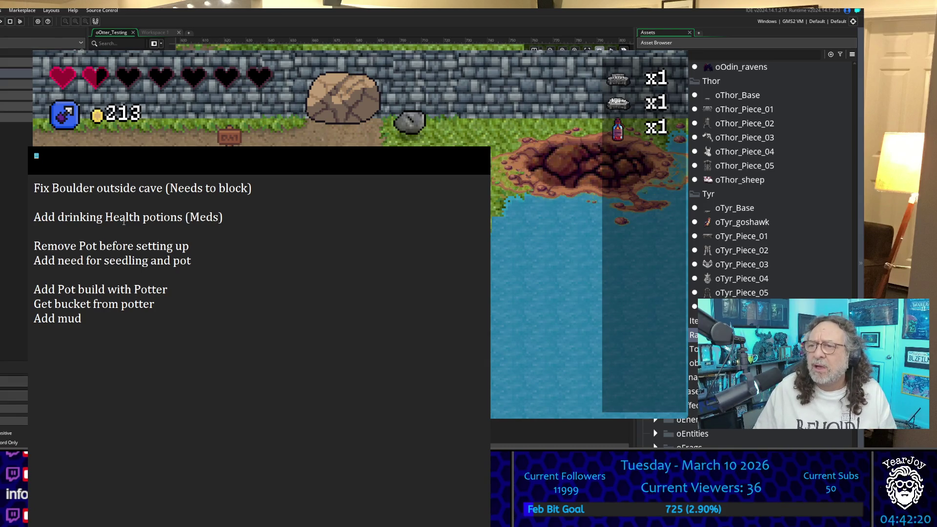
pyautogui.press('Down')
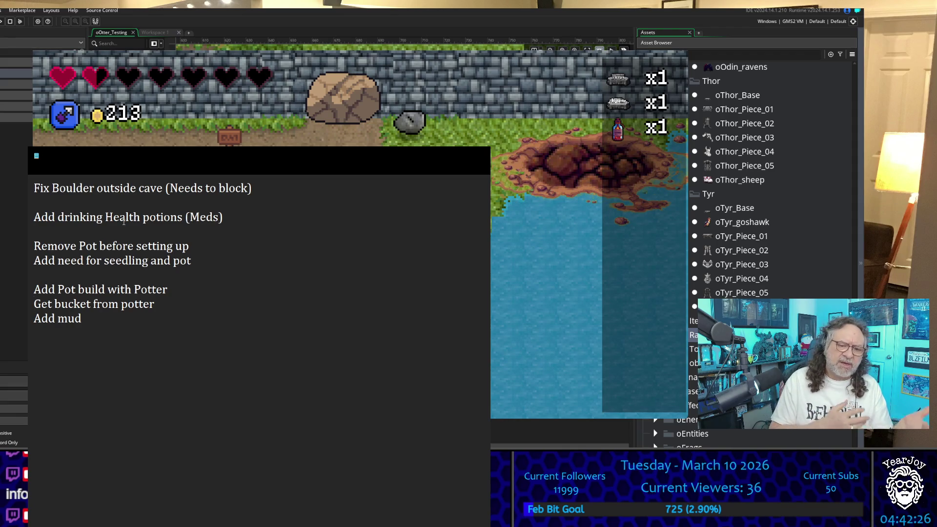
pyautogui.press('Down')
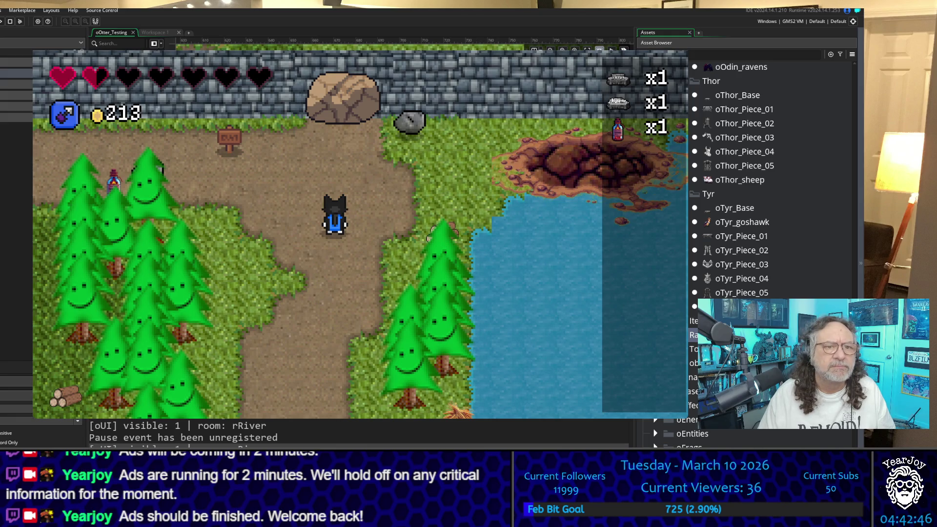
# Pick up the path potion, decline the MedPot use prompt twice, then walk down the river path
pyautogui.press('Left')
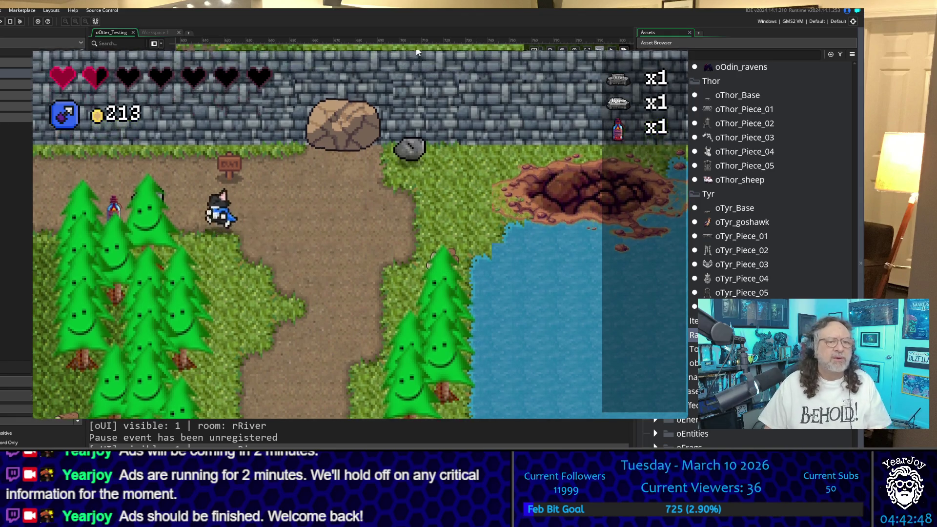
pyautogui.press('Right')
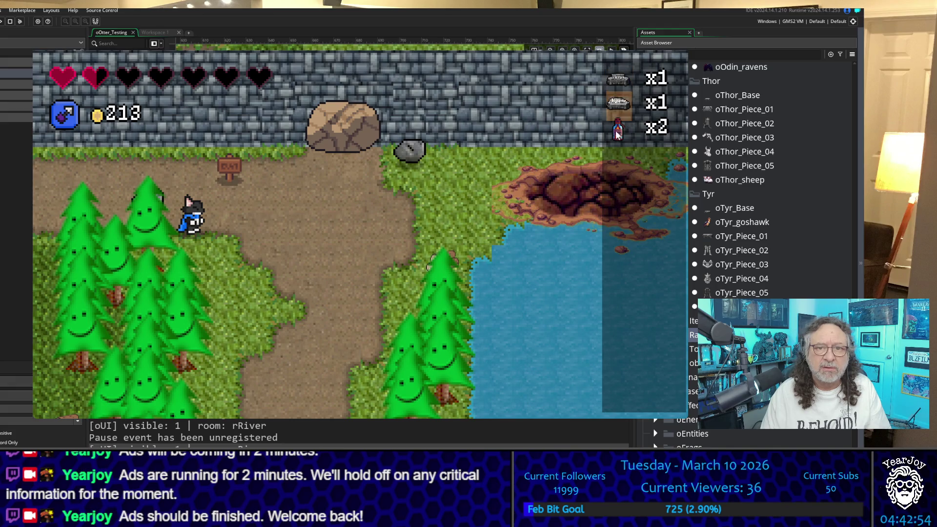
pyautogui.click(616, 165)
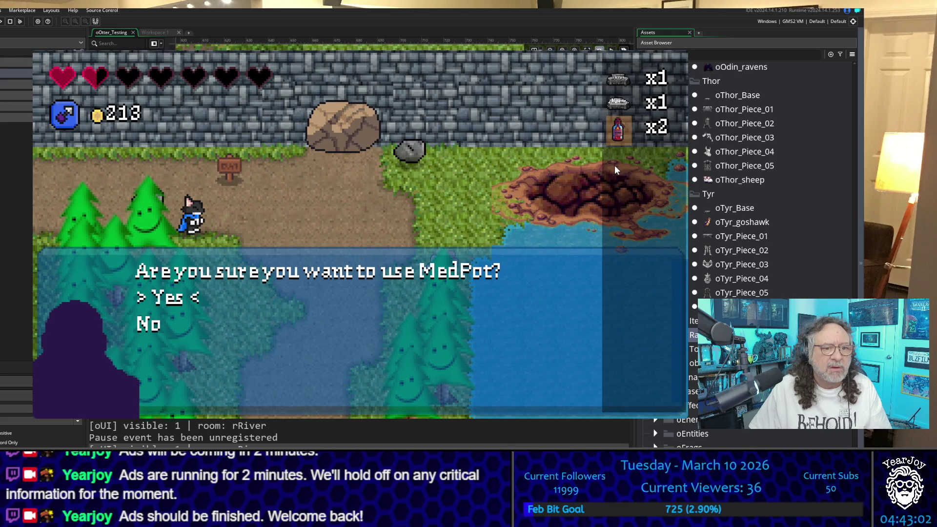
pyautogui.press('Return')
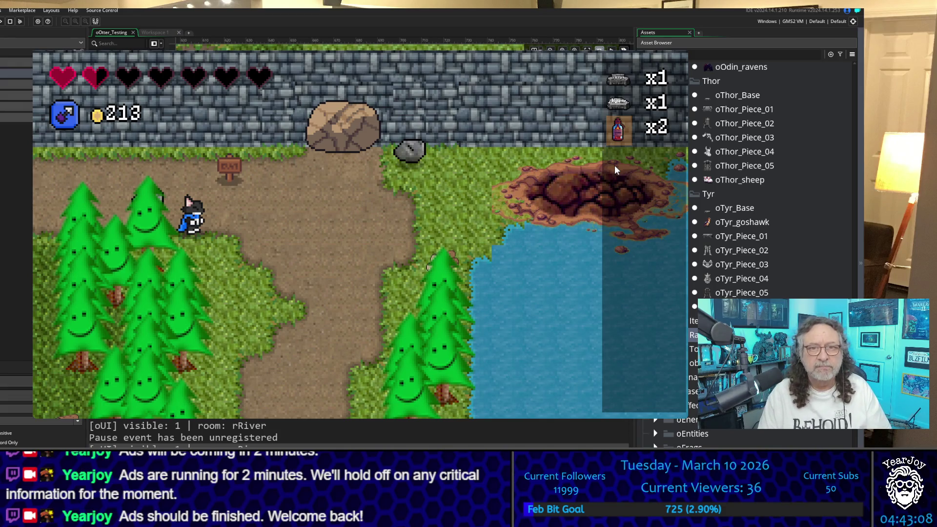
pyautogui.press('e')
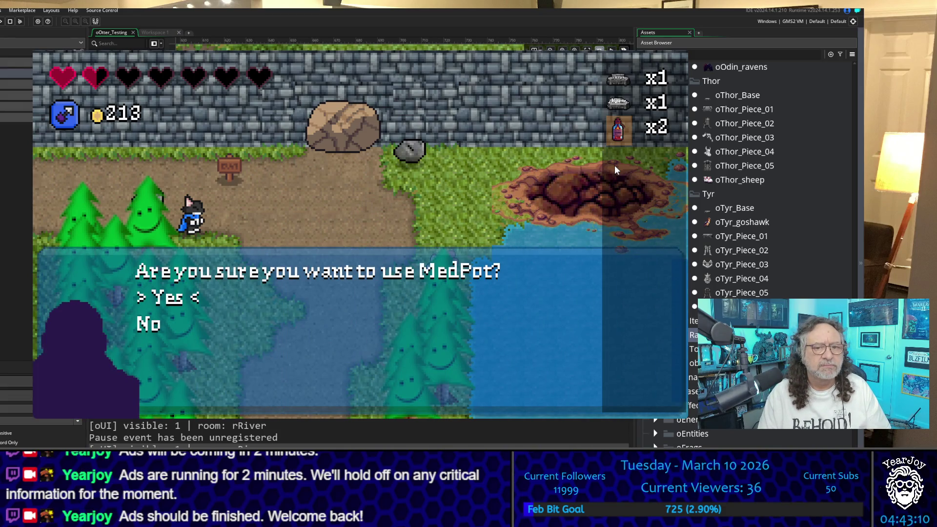
pyautogui.press('Return')
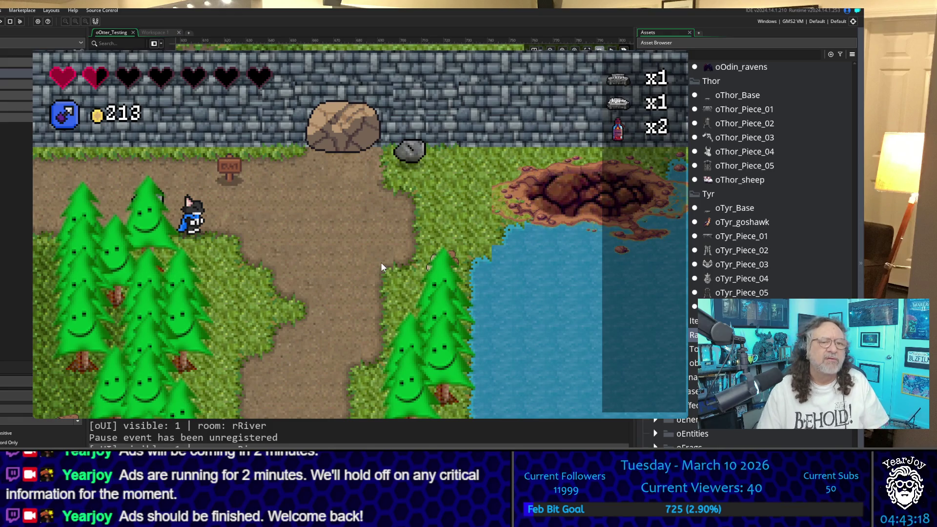
pyautogui.press('Right')
pyautogui.press('Down')
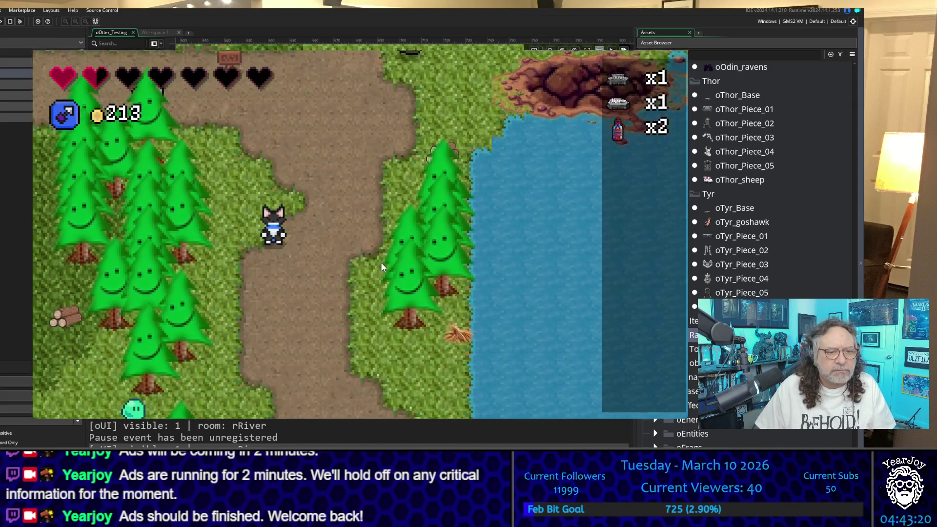
# Walk into the trees twice to trigger and dismiss the Tree Axe message
pyautogui.press('Right')
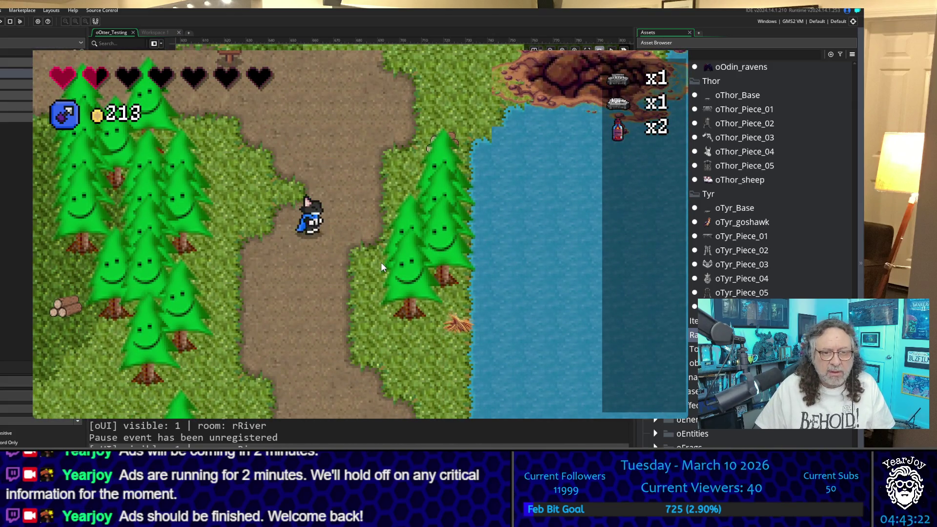
pyautogui.press('Down')
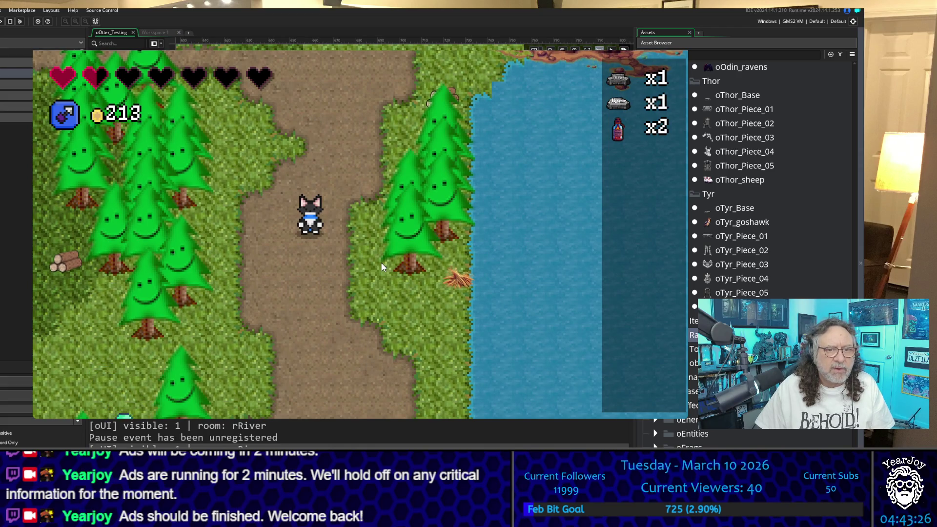
pyautogui.press('Right')
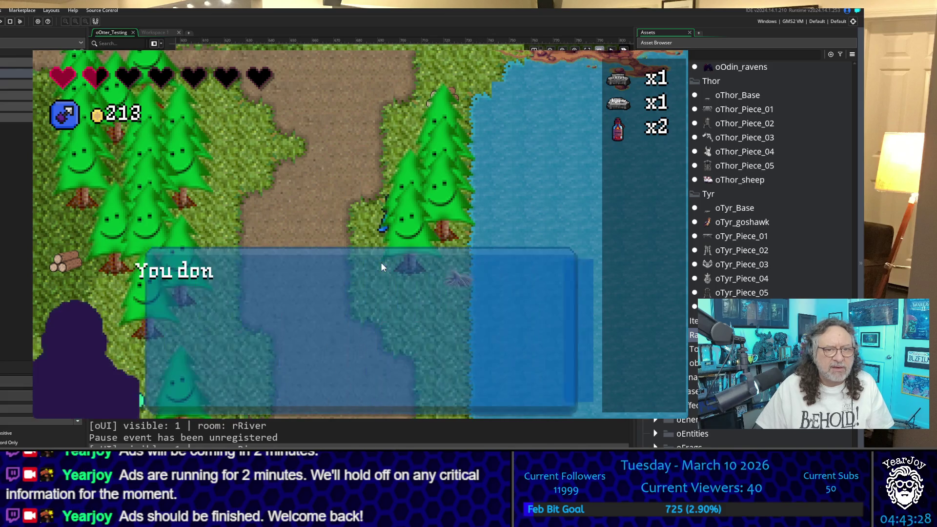
pyautogui.press('space')
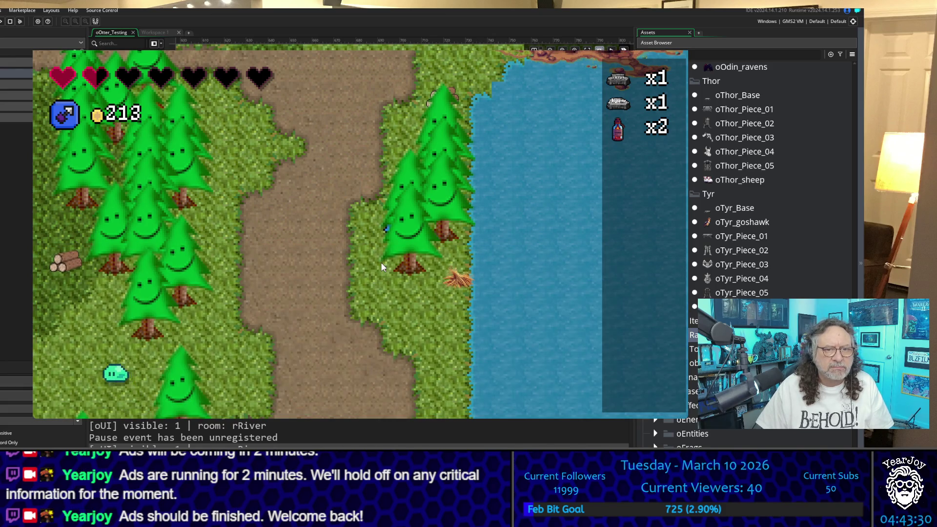
pyautogui.press('Left')
pyautogui.press('Right')
pyautogui.press('Right')
pyautogui.press('Left')
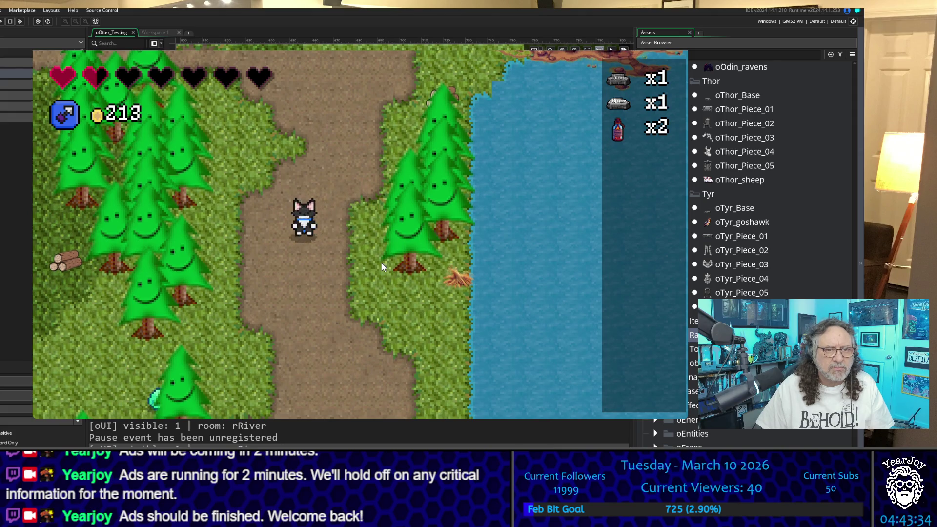
pyautogui.press('Right')
pyautogui.press('space')
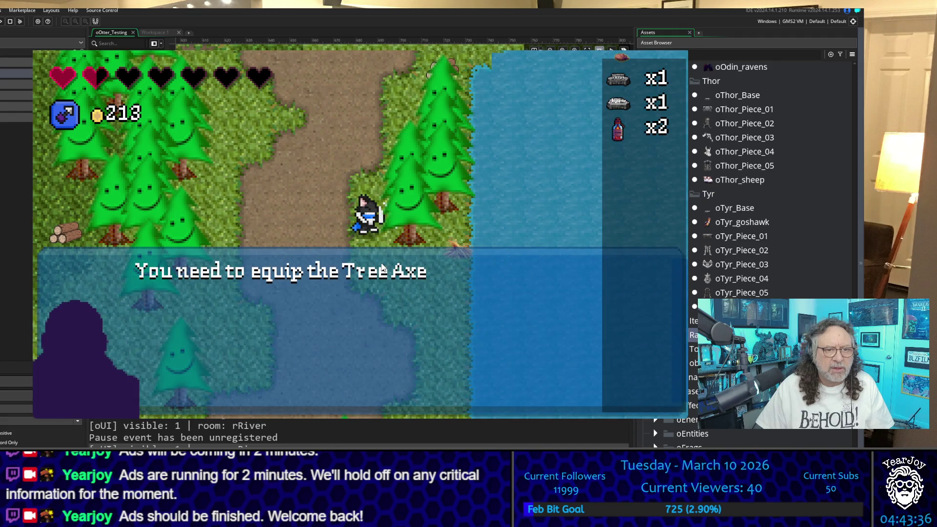
pyautogui.press('space')
pyautogui.press('space')
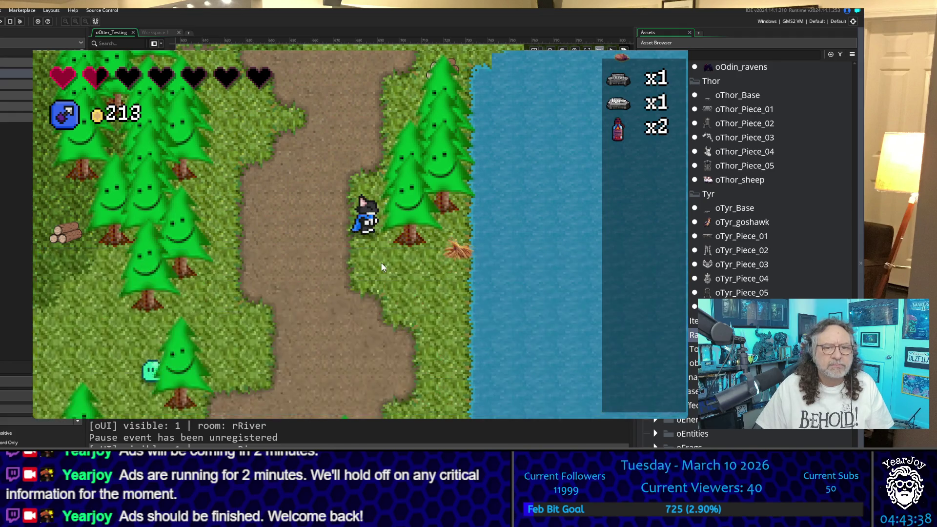
# Walk up below the boulder into the mud patch to collect its item
pyautogui.press('Left')
pyautogui.press('Up')
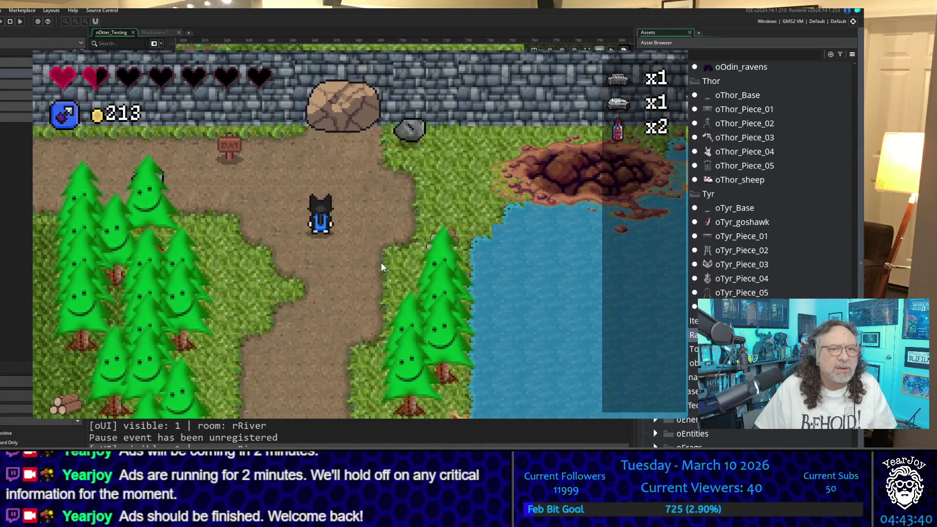
pyautogui.press('Left')
pyautogui.press('Up')
pyautogui.press('Right')
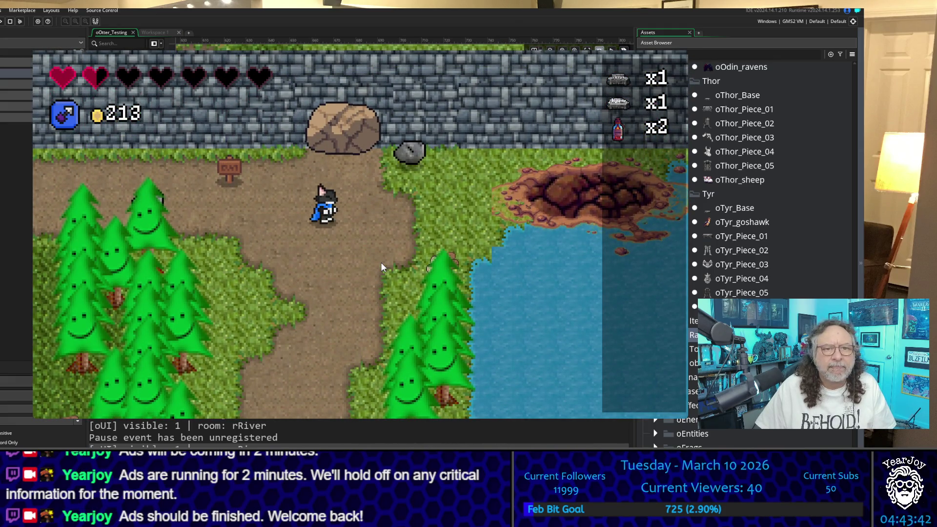
pyautogui.press('Right')
pyautogui.press('Up')
pyautogui.press('Down')
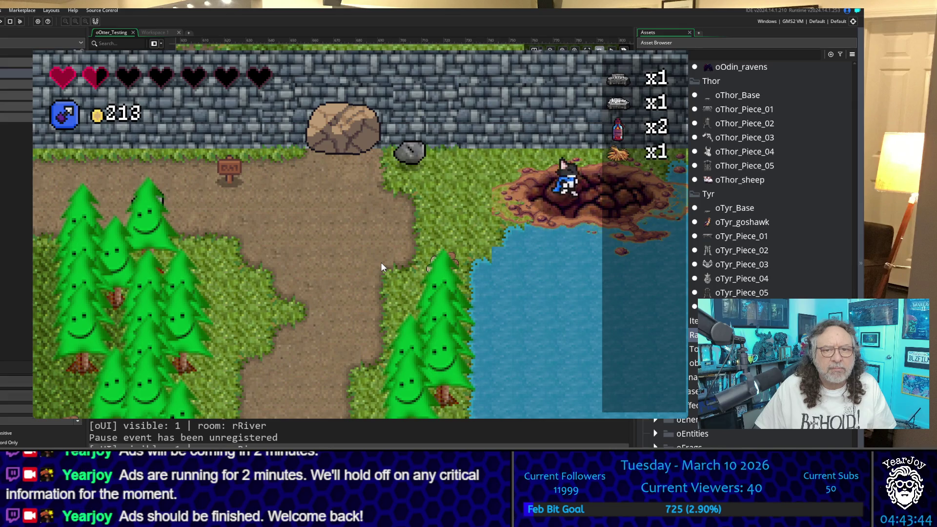
pyautogui.press('Left')
# Walk back down the dirt path and onto the grass toward the fountain plaza
pyautogui.press('Right')
pyautogui.press('Down')
pyautogui.press('Left')
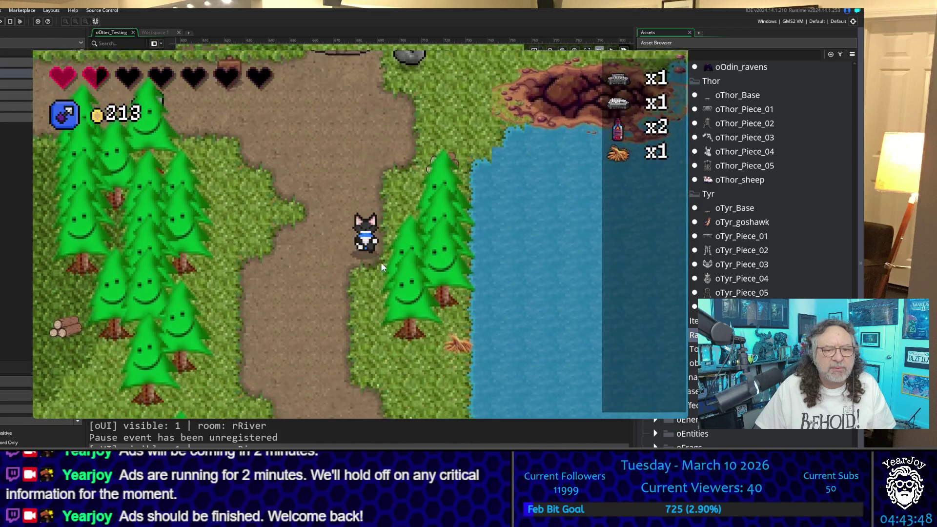
pyautogui.press('Down')
pyautogui.press('Down')
pyautogui.press('Right')
pyautogui.press('Down')
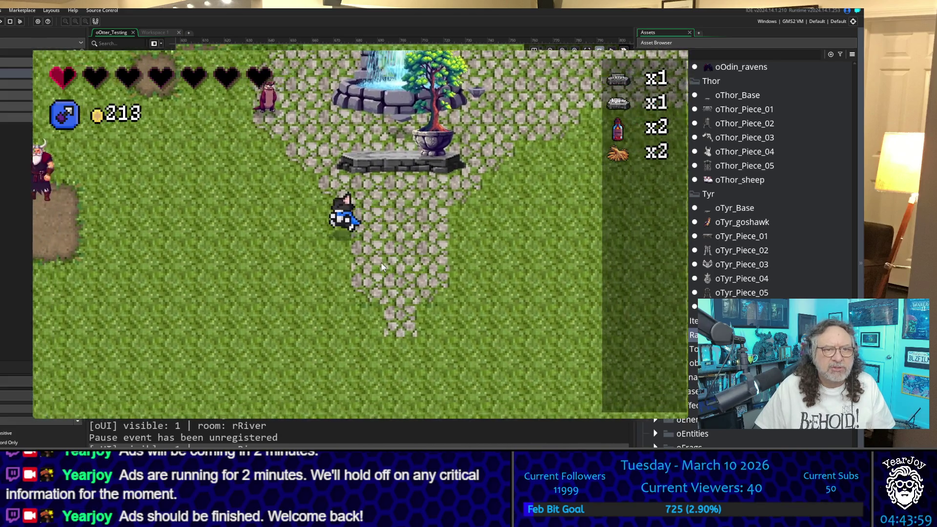
# Head south-west from the fountain and walk down to just above the Viking villagers
pyautogui.press('Up')
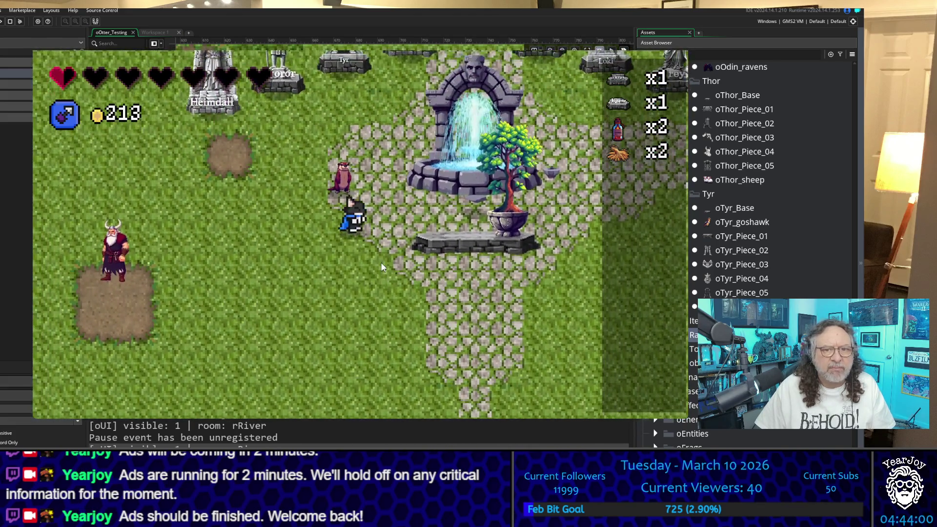
pyautogui.press('Down')
pyautogui.press('Left')
pyautogui.press('Left')
pyautogui.press('Down')
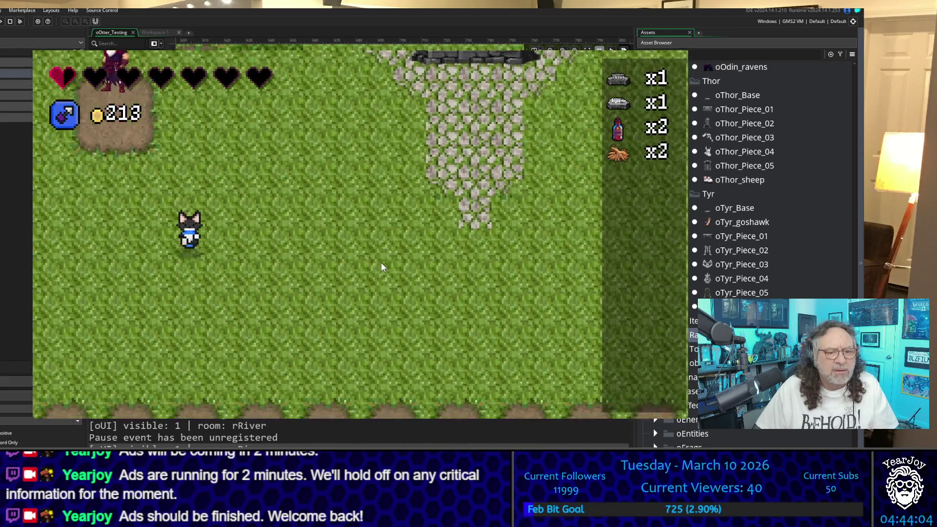
pyautogui.press('Left')
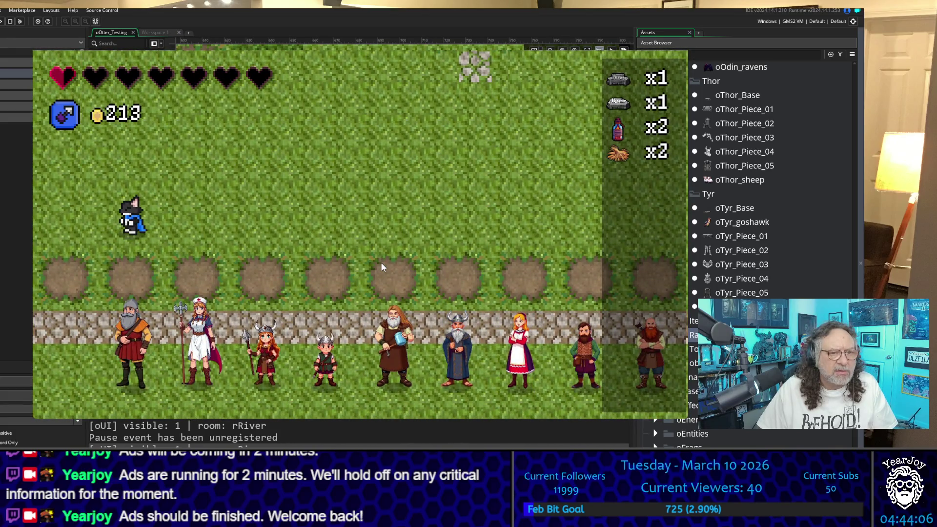
pyautogui.press('Down')
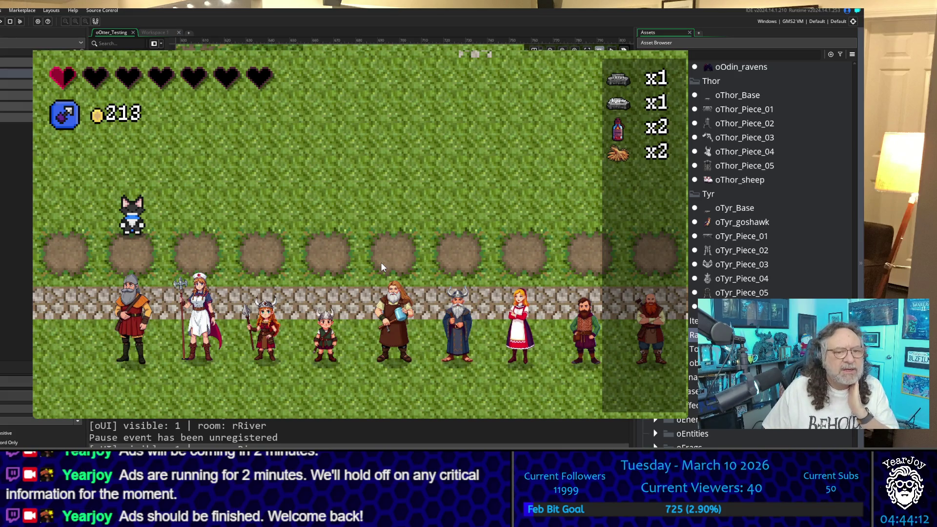
pyautogui.press('d')
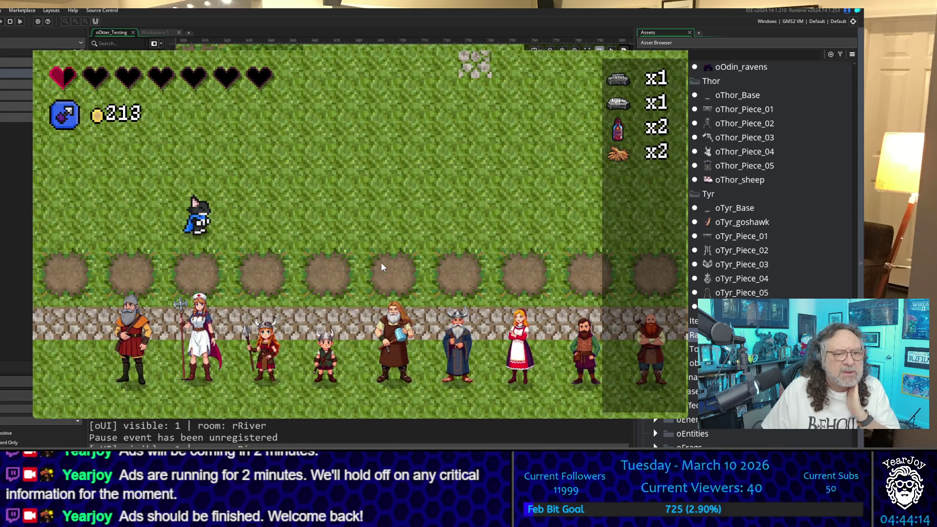
pyautogui.press('s')
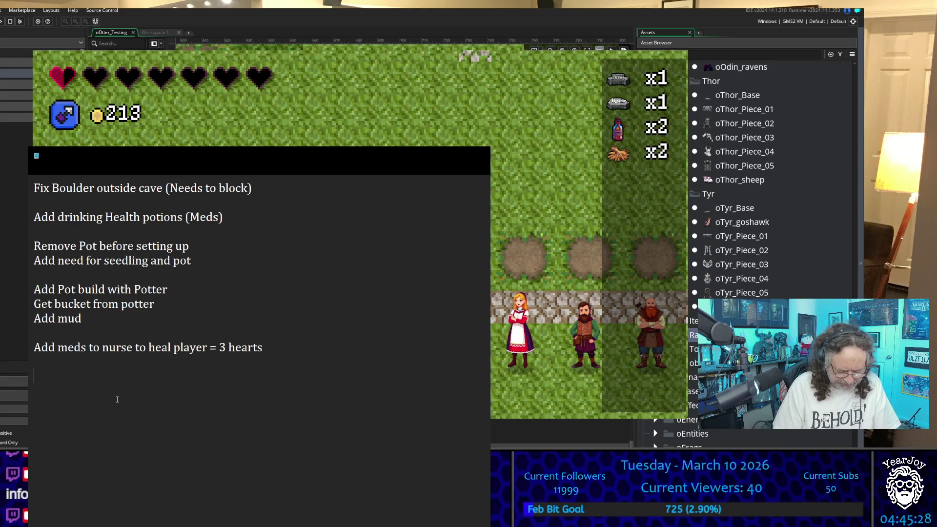
# Type the numbers 0 through 9, one per line, below the meds-to-nurse note
pyautogui.write('0')
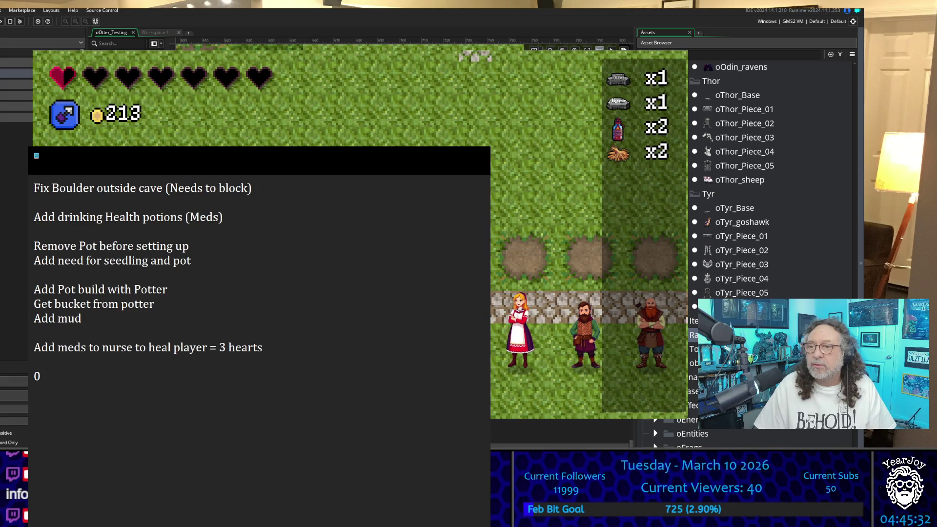
pyautogui.write(' 1 2 3 4')
pyautogui.write(' 5 6 7 8 ')
pyautogui.write('9')
# Add a '10 =' line and paste an equals sign after every number from 0 to 9
pyautogui.press('Return')
pyautogui.write('10')
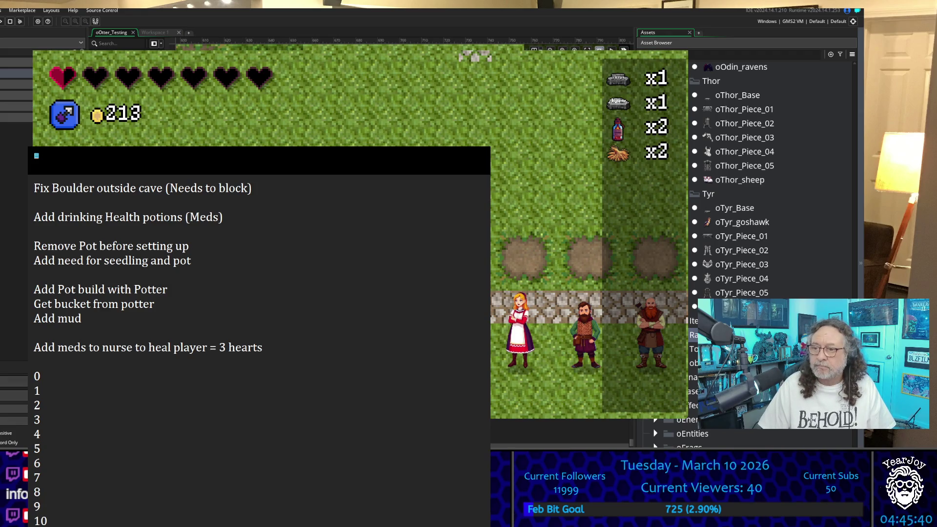
pyautogui.write(' =')
pyautogui.press('Up')
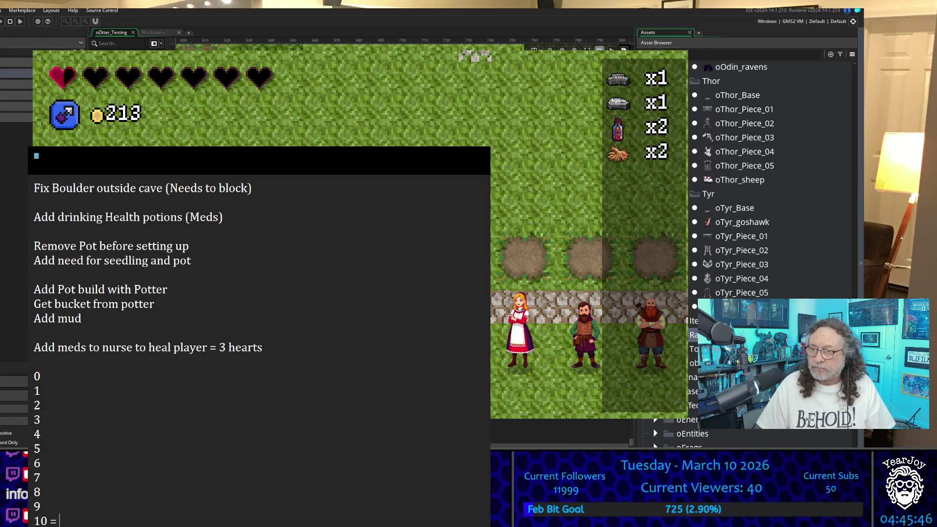
pyautogui.hotkey('shift', 'Left')
pyautogui.hotkey('shift', 'Left')
pyautogui.hotkey('shift', 'Left')
pyautogui.hotkey('ctrl', 'c')
pyautogui.press('Up')
pyautogui.hotkey('ctrl', 'v')
pyautogui.press('Up')
pyautogui.hotkey('ctrl', 'v')
pyautogui.press('Up')
pyautogui.hotkey('ctrl', 'v')
pyautogui.press('Up')
pyautogui.hotkey('ctrl', 'v')
pyautogui.press('Home')
pyautogui.hotkey('ctrl', 'v')
pyautogui.hotkey('ctrl', 'v')
pyautogui.press('Up')
pyautogui.hotkey('ctrl', 'v')
pyautogui.press('Up')
pyautogui.hotkey('ctrl', 'v')
pyautogui.press('Up')
pyautogui.hotkey('ctrl', 'v')
pyautogui.press('Up')
pyautogui.hotkey('ctrl', 'v')
pyautogui.press('Up')
pyautogui.hotkey('ctrl', 'v')
pyautogui.press('Down')
pyautogui.press('Down')
pyautogui.press('Down')
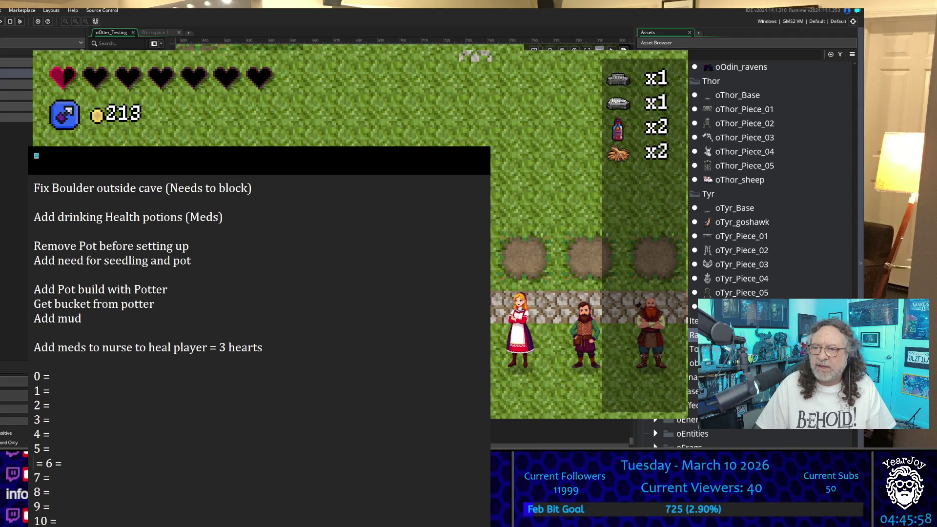
pyautogui.press('Delete')
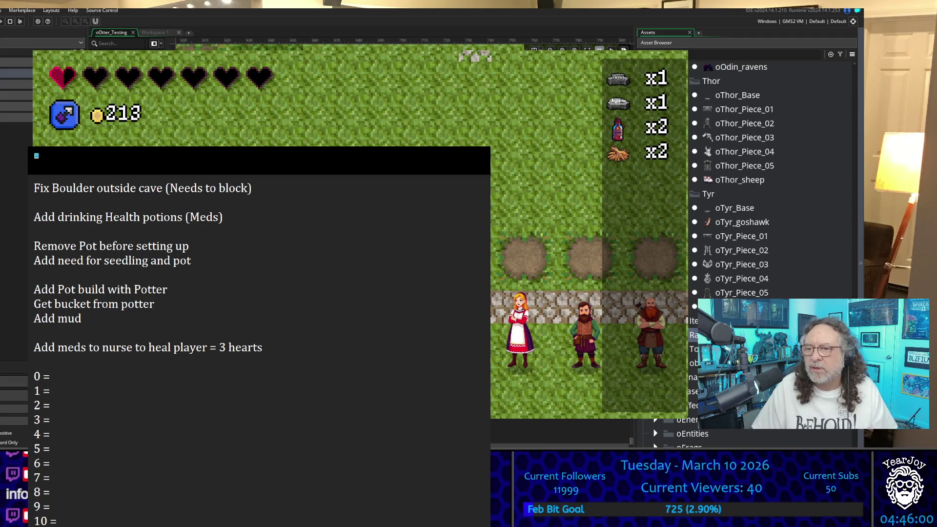
# Fill in values 3, 4, 5, 6 and 7 for lines 0 through 4
pyautogui.click(55, 377)
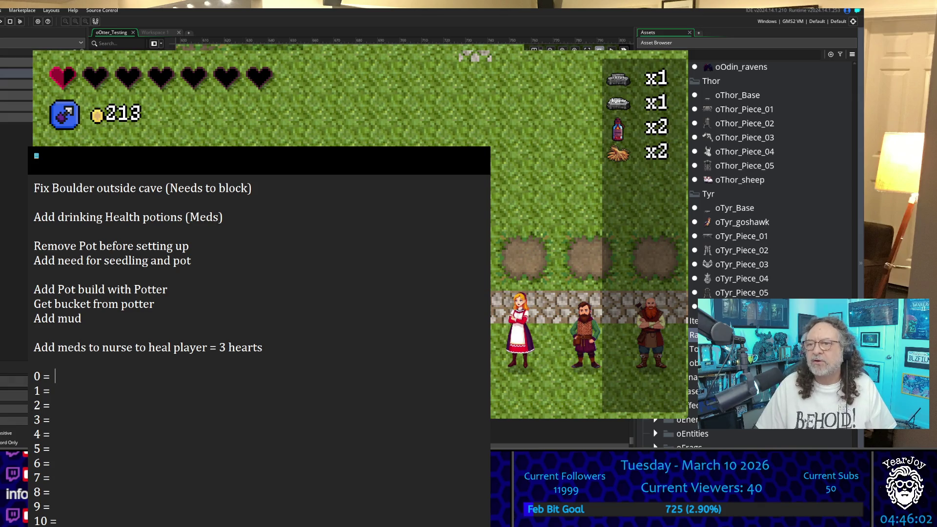
pyautogui.write('3')
pyautogui.click(53, 391)
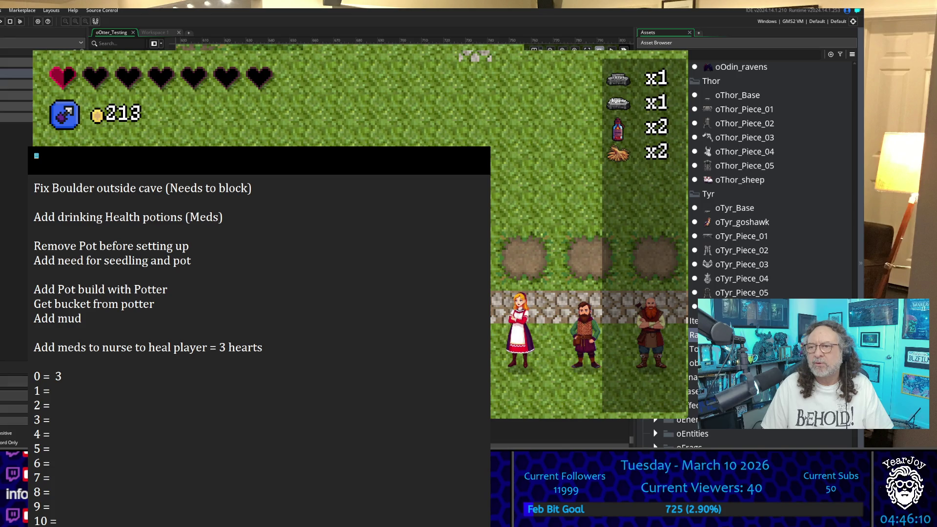
pyautogui.press('Delete')
pyautogui.press('Down')
pyautogui.press('Down')
pyautogui.press('Home')
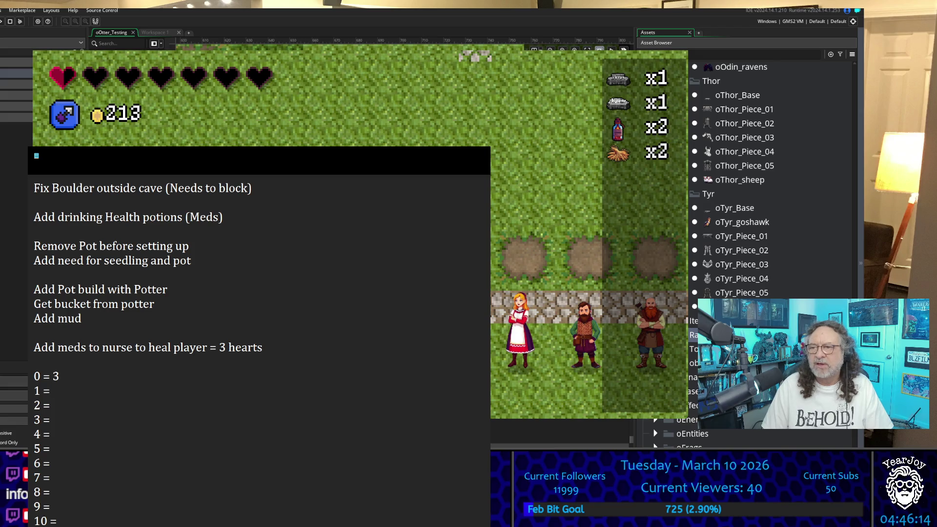
pyautogui.write(' 4')
pyautogui.press('Down')
pyautogui.write('5')
pyautogui.press('Down')
pyautogui.write('6')
pyautogui.press('Down')
pyautogui.write('7')
# Fill in values 8 through 13 for lines 5 through 10, fixing a mistyped 0
pyautogui.press('Down')
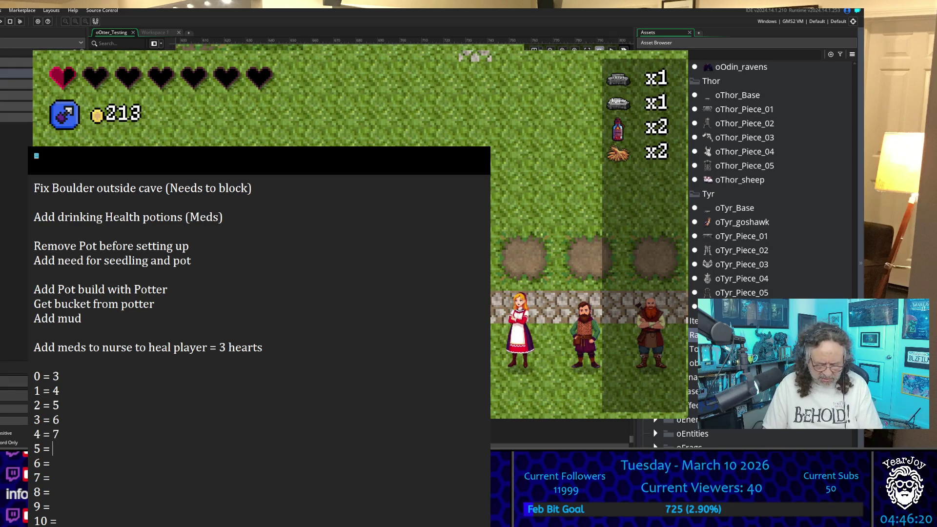
pyautogui.write('8')
pyautogui.press('Down')
pyautogui.write('9')
pyautogui.press('Down')
pyautogui.write('0')
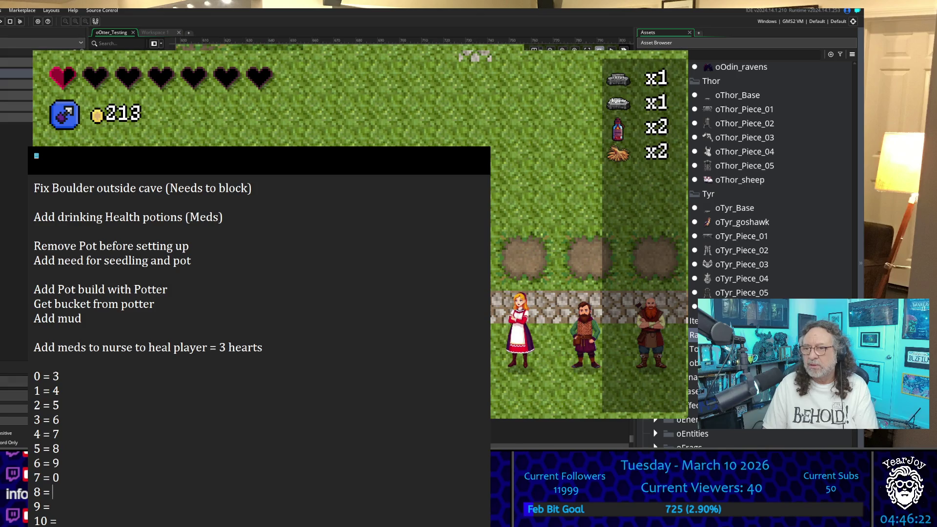
pyautogui.press('BackSpace')
pyautogui.write('10')
pyautogui.press('Down')
pyautogui.write('11')
pyautogui.press('Down')
pyautogui.write('12')
pyautogui.press('Down')
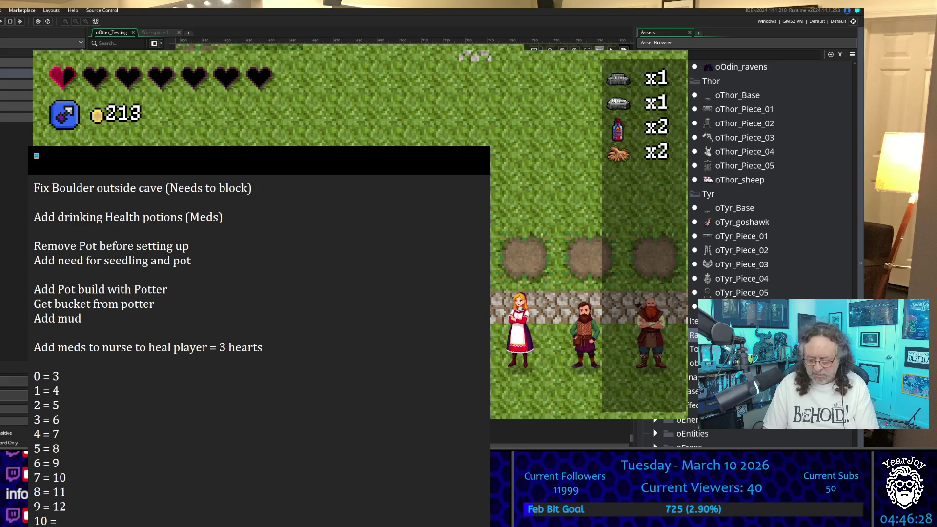
pyautogui.write('13')
pyautogui.press('Up')
pyautogui.press('Up')
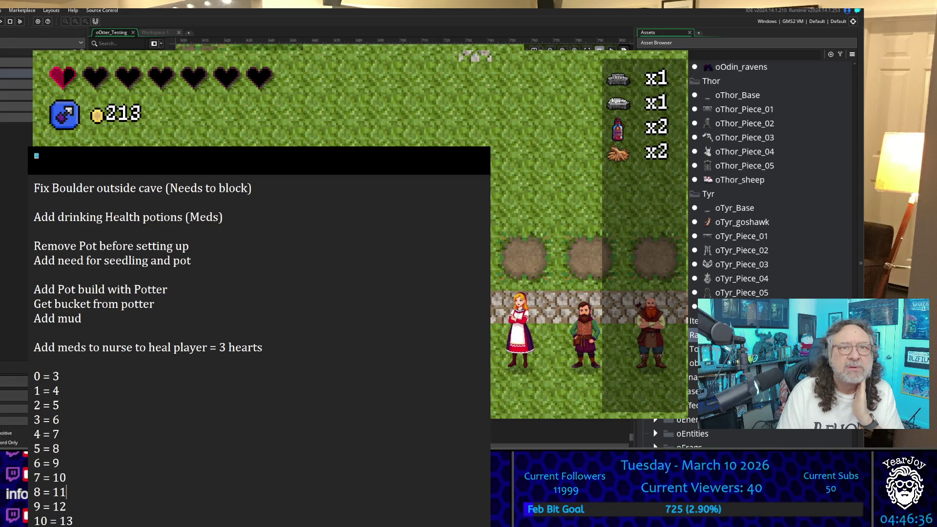
# Type the note 'Add blue health posion to temp increase number of hearts by 3' above the hearts list
pyautogui.click(147, 381)
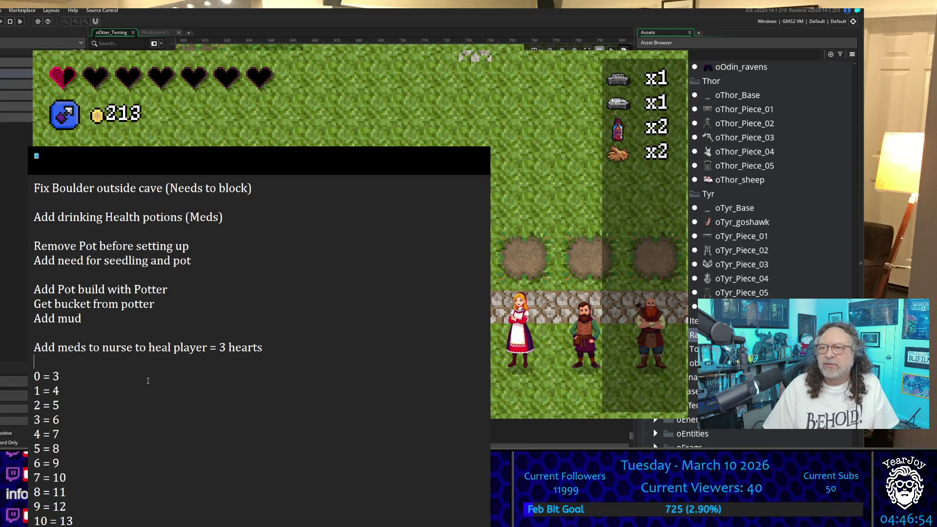
pyautogui.write('Add ')
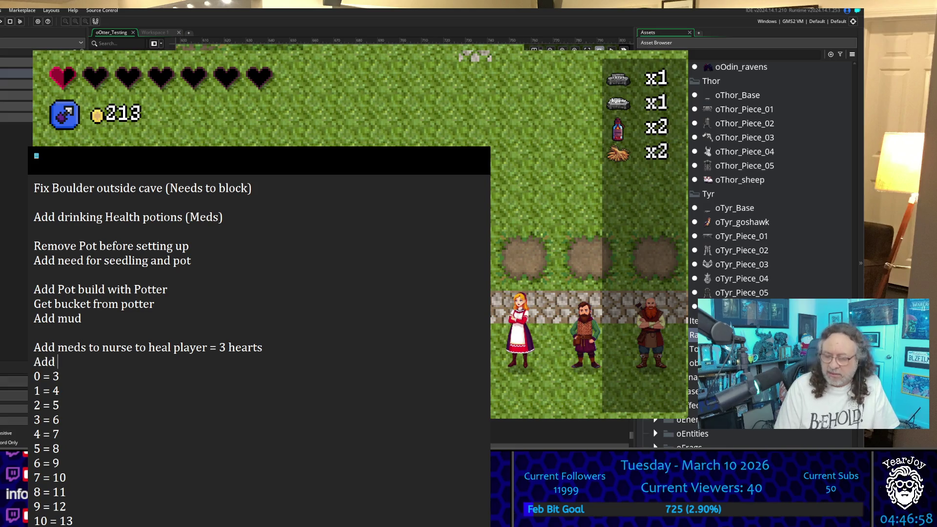
pyautogui.write('blue health posion to temp incre')
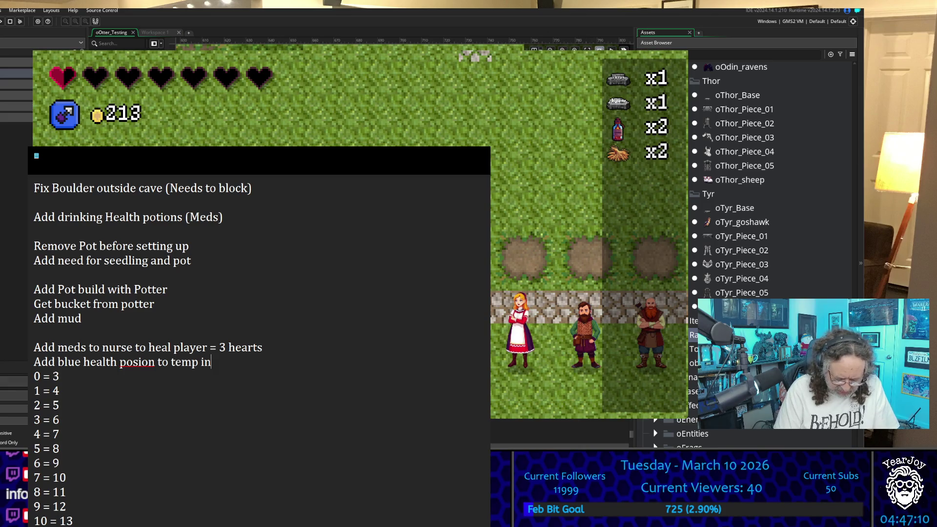
pyautogui.write('as')
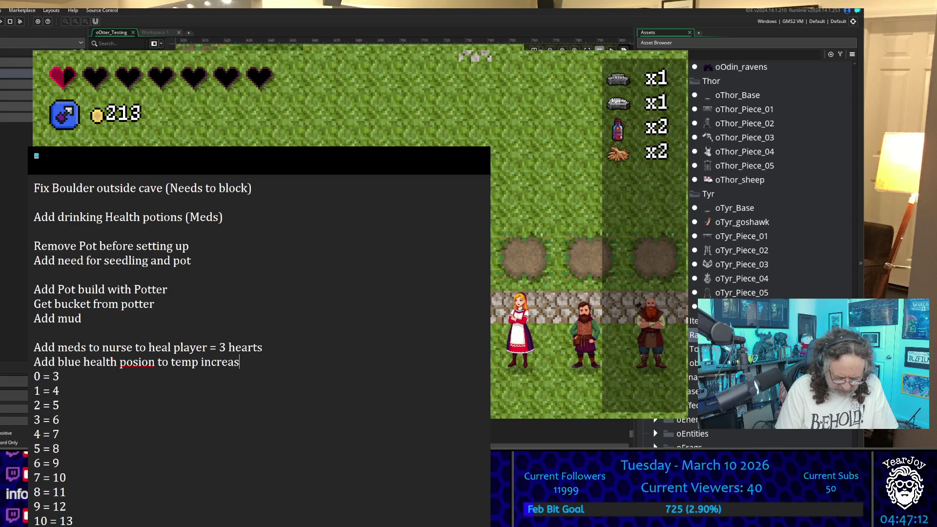
pyautogui.write('e number o')
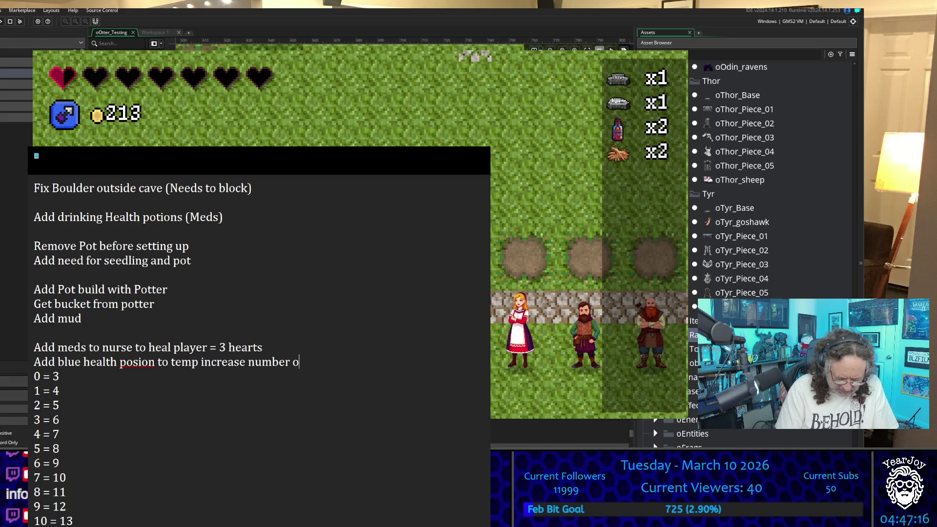
pyautogui.write('f ')
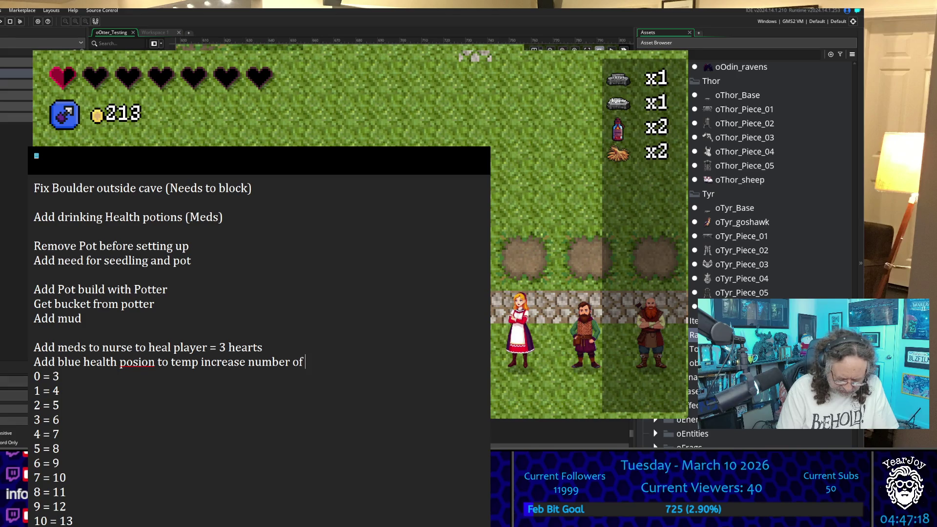
pyautogui.write('hearts ')
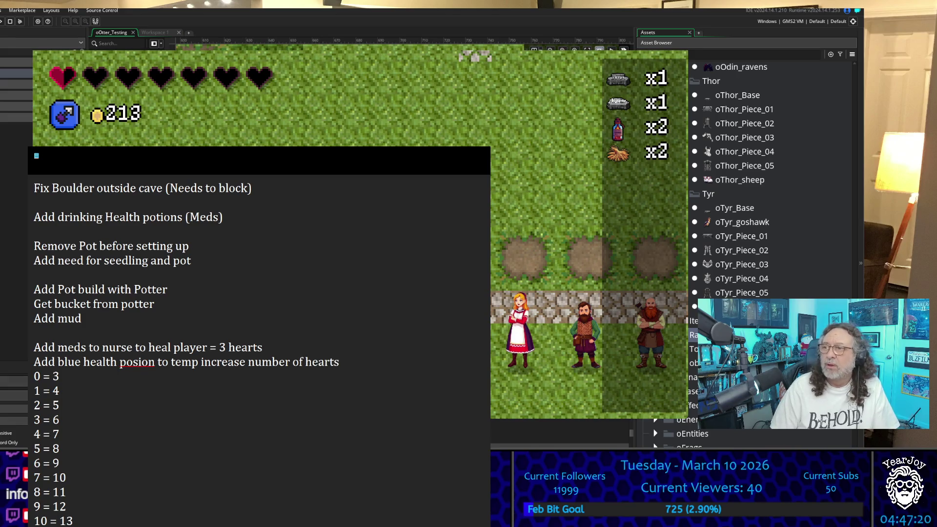
pyautogui.write('by 3')
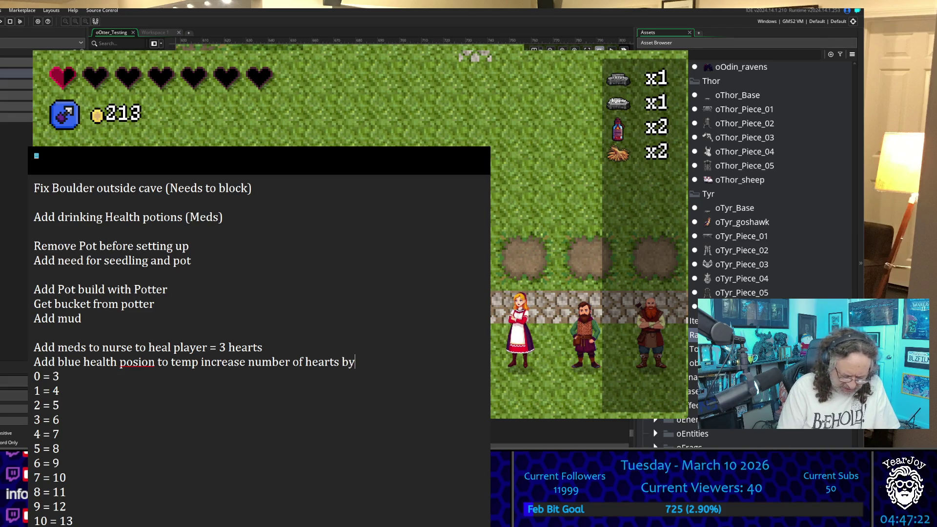
pyautogui.click(357, 361)
pyautogui.click(133, 362)
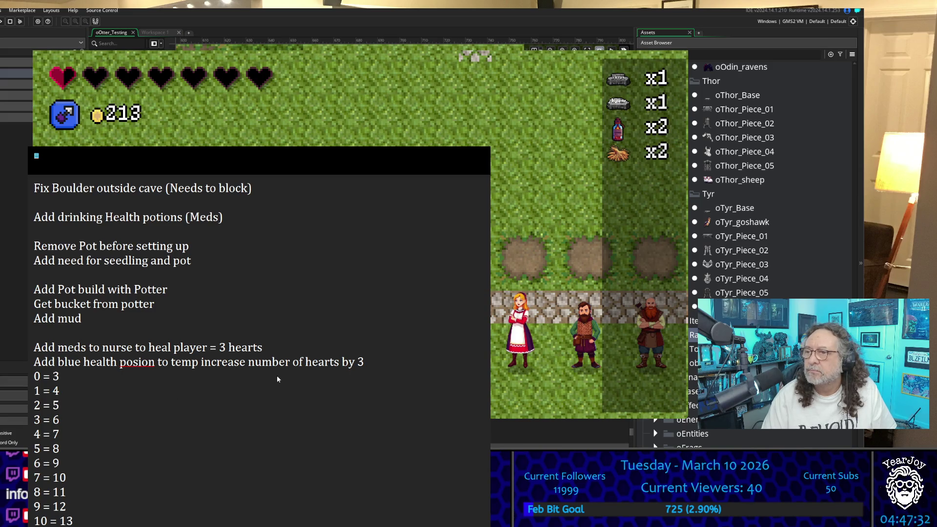
pyautogui.press('Menu')
pyautogui.press('Return')
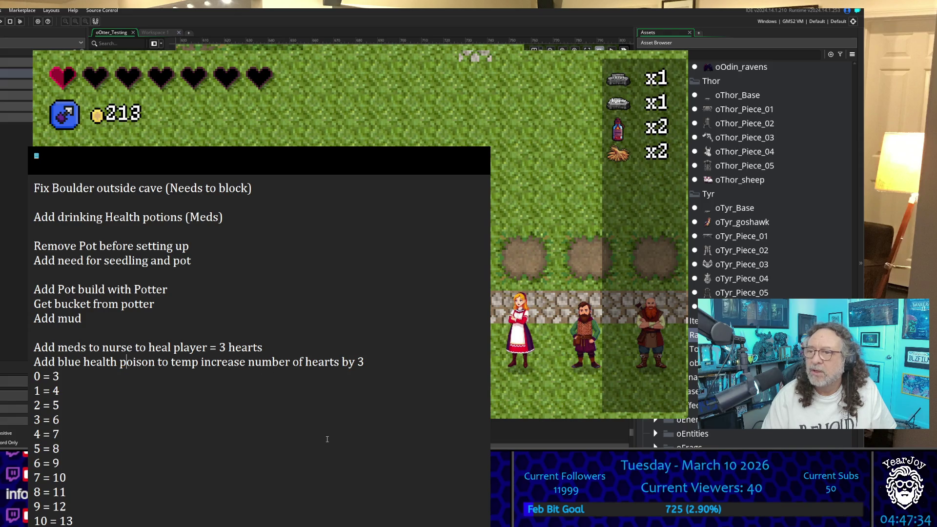
# Correct 'posion' to 'potion' in the note and leave a blank line above the hearts list
pyautogui.press('Right')
pyautogui.press('Delete')
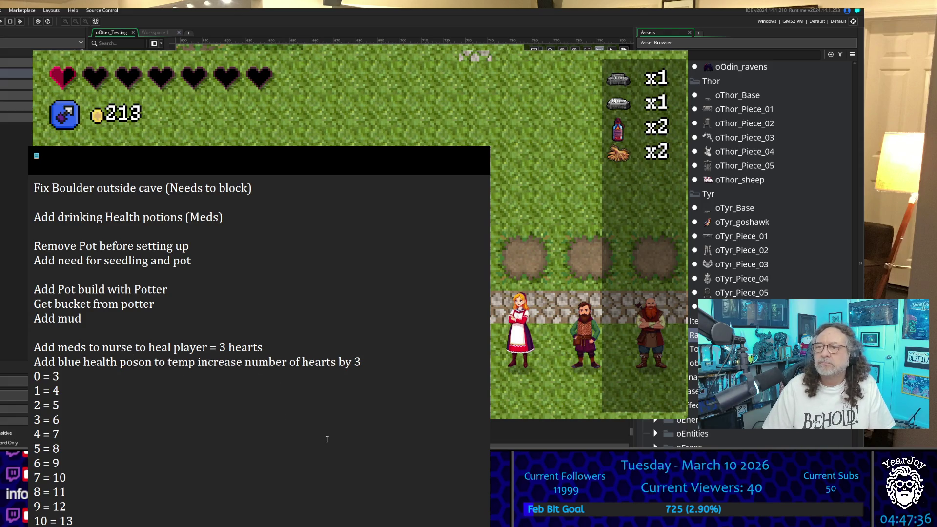
pyautogui.press('Up')
pyautogui.press('Up')
pyautogui.press('Down')
pyautogui.hotkey('ctrl', 'Right')
pyautogui.hotkey('ctrl', 'Right')
pyautogui.hotkey('ctrl', 'Right')
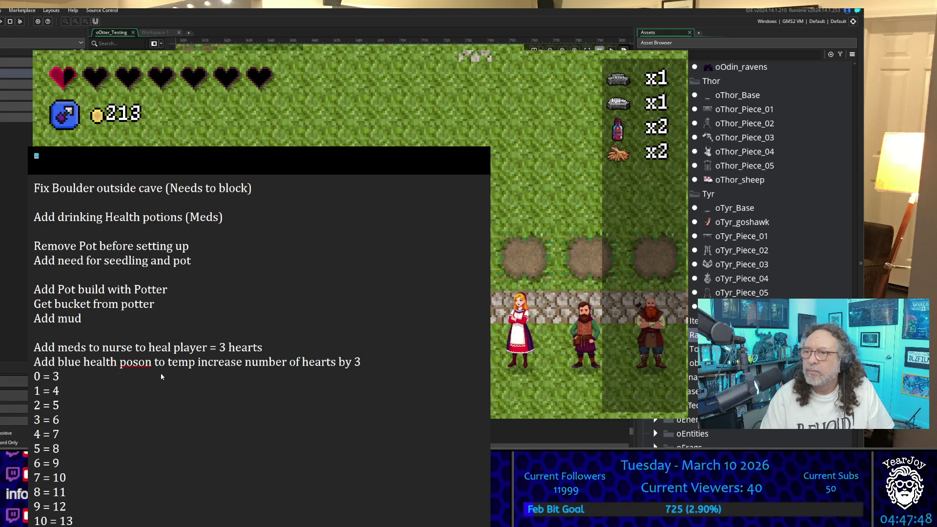
pyautogui.click(120, 362)
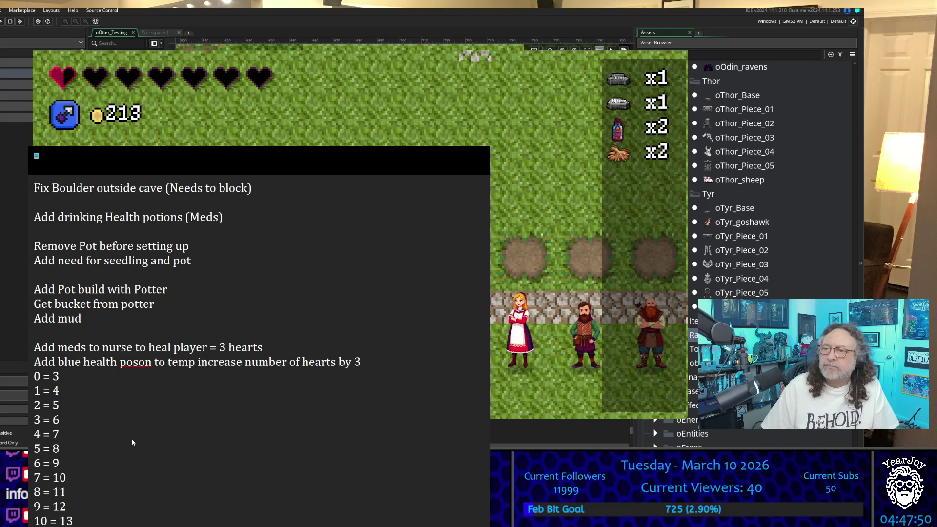
pyautogui.press('Right')
pyautogui.press('Delete')
pyautogui.write('ti')
pyautogui.press('Up')
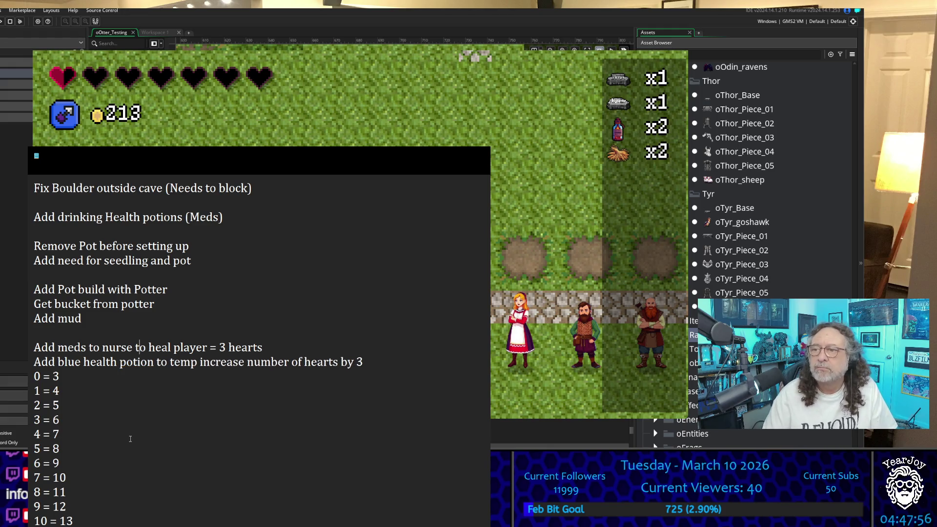
pyautogui.click(392, 360)
pyautogui.press('Return')
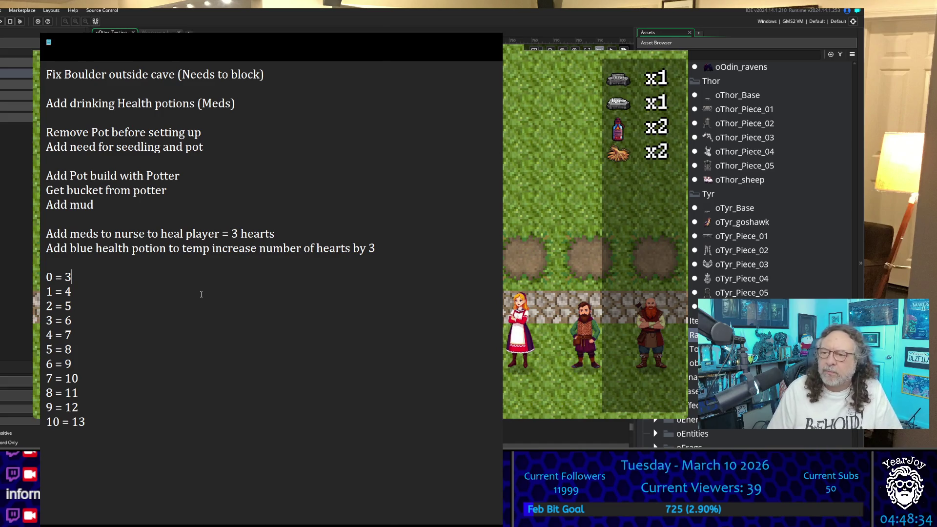
# Annotate the 0 = 3 and 1 = 4 hearts lines with '(12 hits)'
pyautogui.write(' (1')
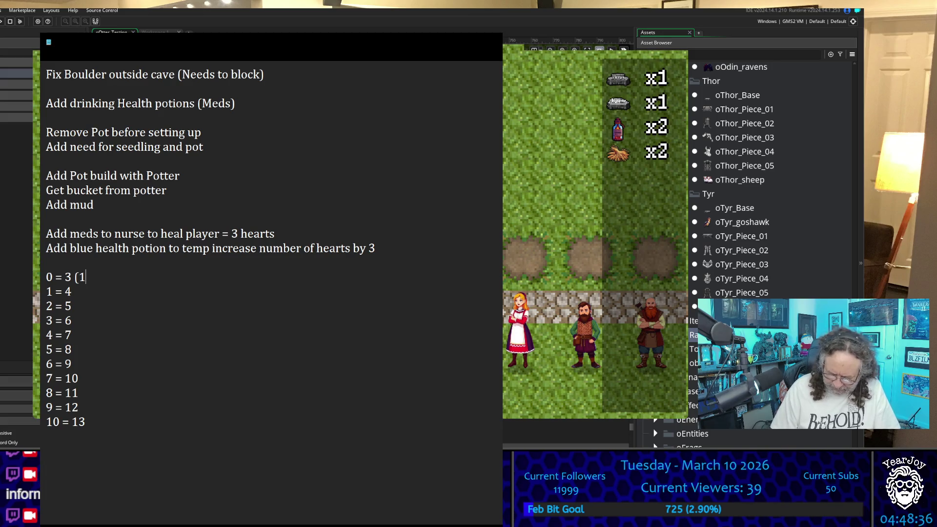
pyautogui.write('2 h')
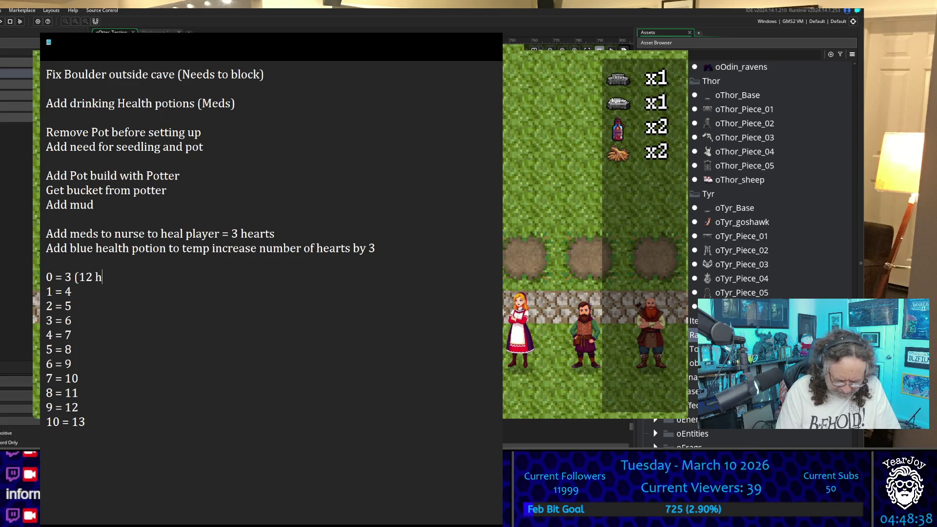
pyautogui.write('its')
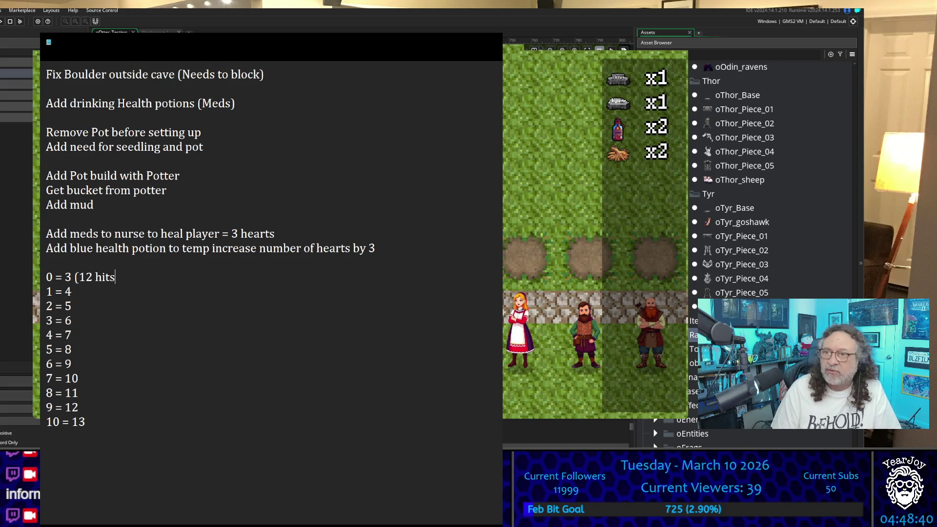
pyautogui.write(')')
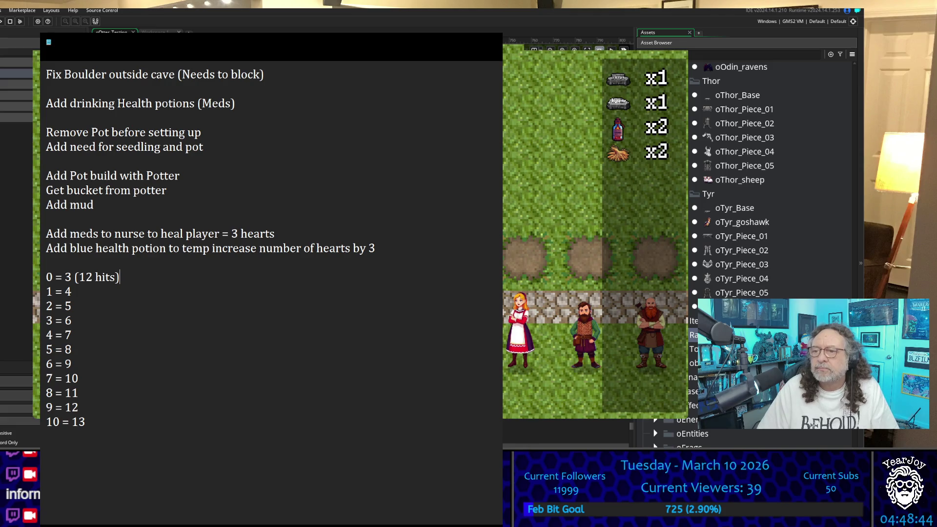
pyautogui.hotkey('ctrl', 'Left')
pyautogui.hotkey('ctrl', 'Left')
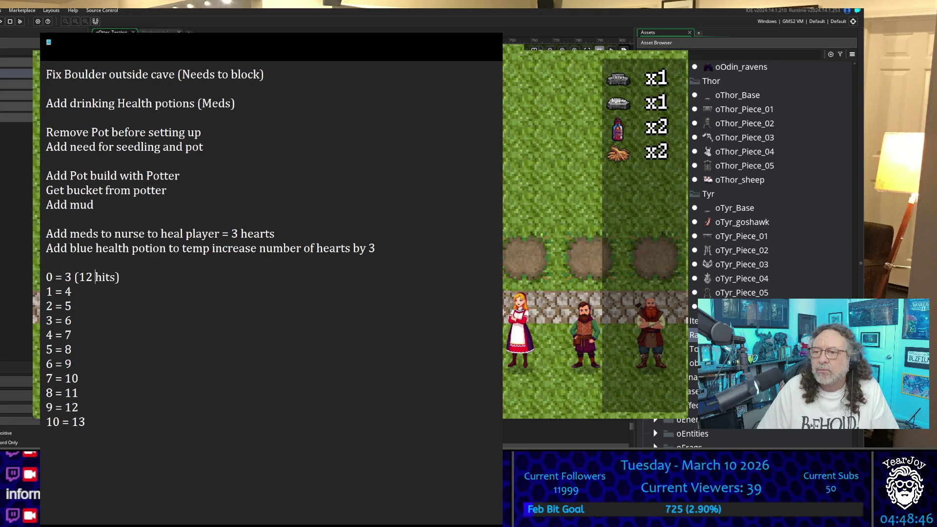
pyautogui.press('Tab')
pyautogui.press('Tab')
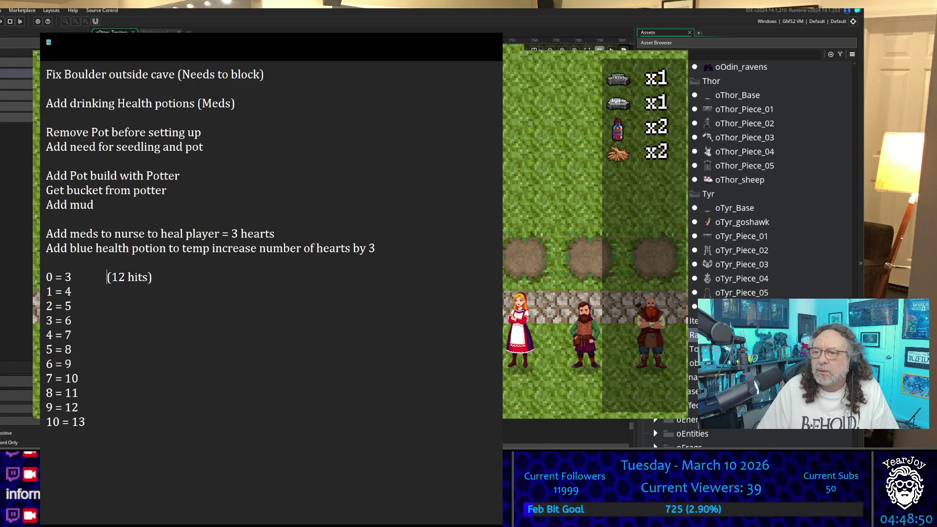
pyautogui.click(46, 276)
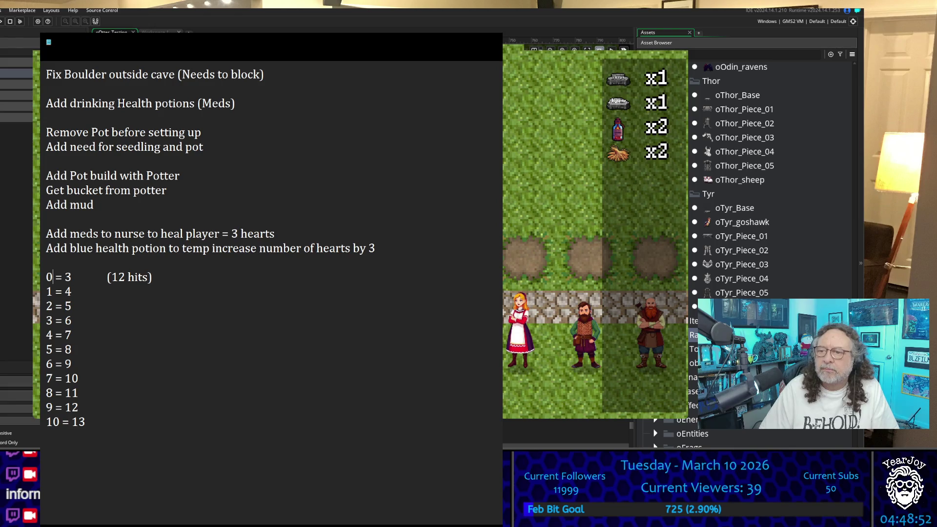
pyautogui.press('Right')
pyautogui.press('Right')
pyautogui.press('Right')
pyautogui.hotkey('shift', 'End')
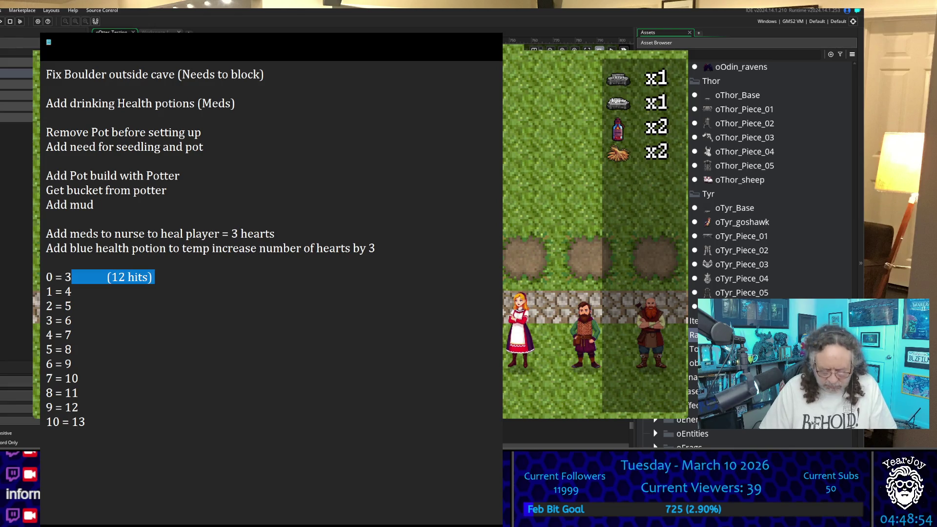
pyautogui.hotkey('ctrl', 'c')
pyautogui.press('Down')
pyautogui.hotkey('ctrl', 'v')
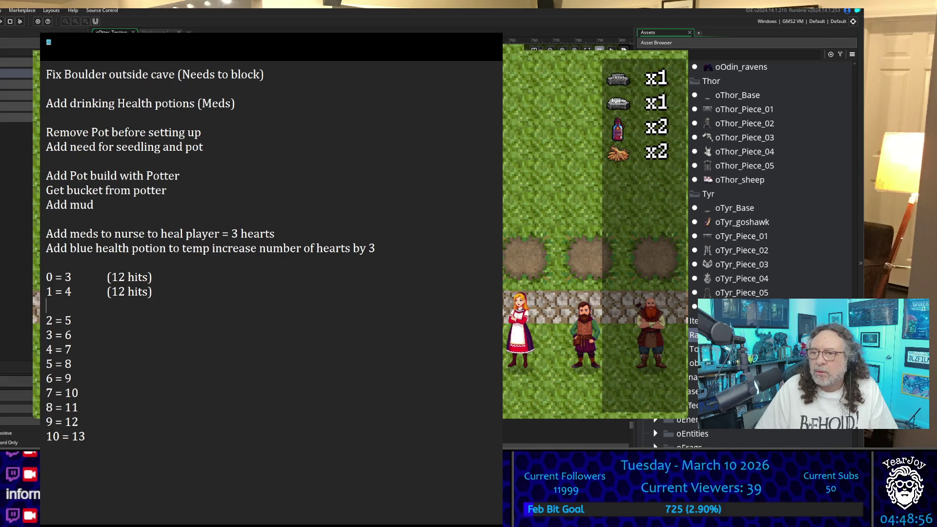
pyautogui.press('BackSpace')
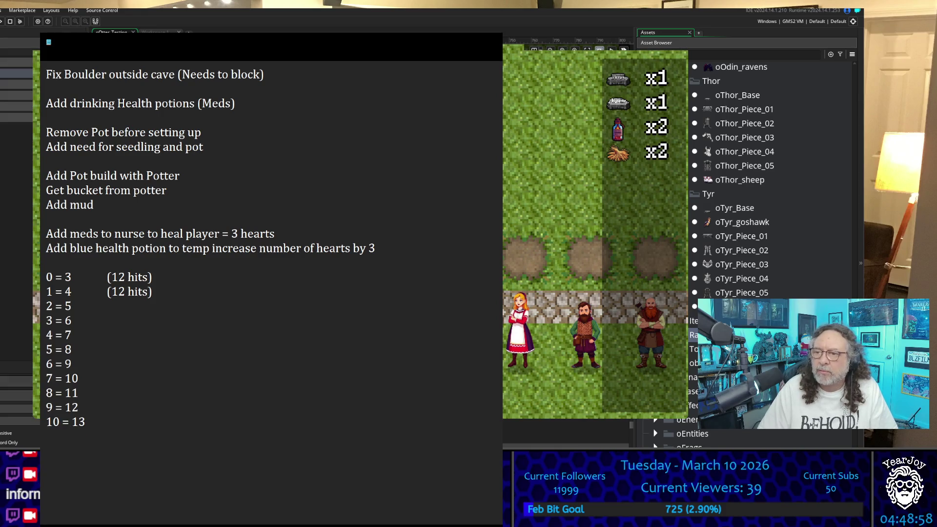
# Paste '(12 hits)' onto each remaining hearts line from 2 = 5 through 10 = 13
pyautogui.press('Up')
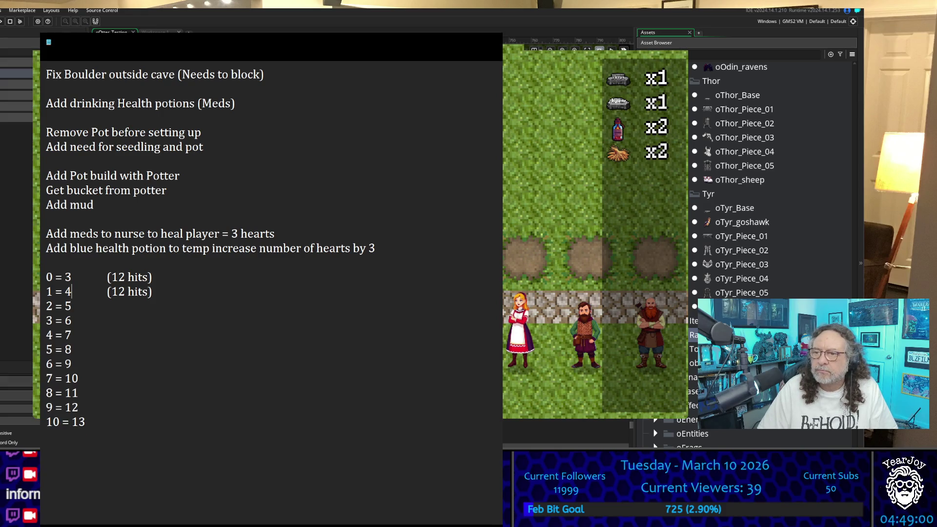
pyautogui.hotkey('shift', 'End')
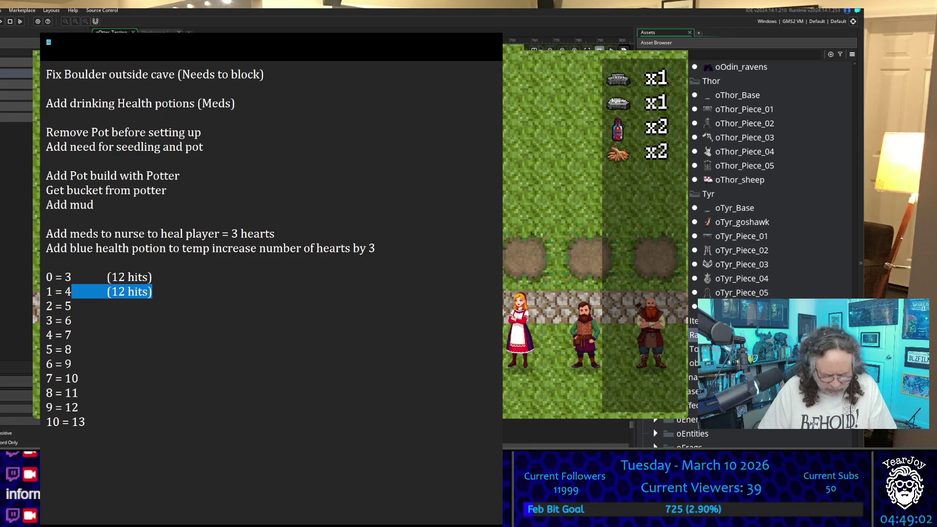
pyautogui.hotkey('ctrl', 'c')
pyautogui.press('Down')
pyautogui.hotkey('ctrl', 'v')
pyautogui.press('Down')
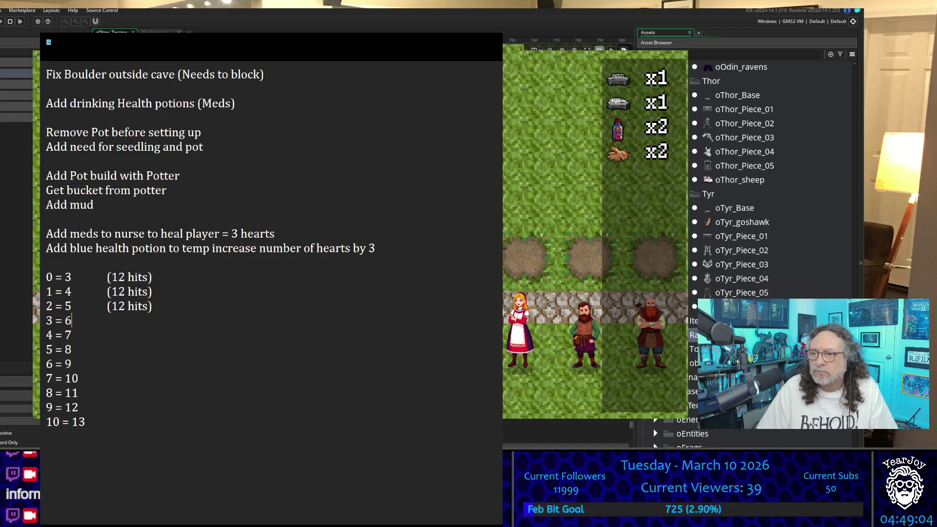
pyautogui.hotkey('ctrl', 'v')
pyautogui.press('Down')
pyautogui.hotkey('ctrl', 'v')
pyautogui.press('Down')
pyautogui.hotkey('ctrl', 'v')
pyautogui.press('Down')
pyautogui.hotkey('ctrl', 'v')
pyautogui.press('Down')
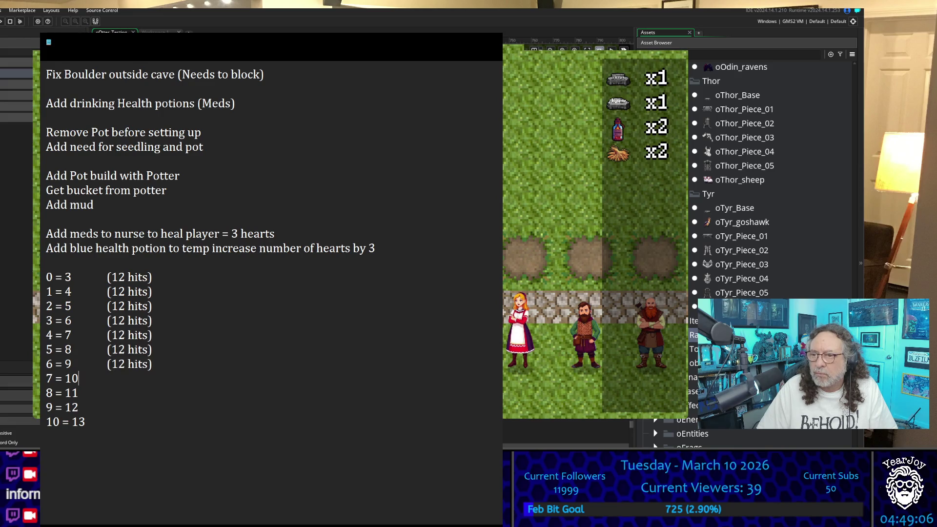
pyautogui.hotkey('ctrl', 'v')
pyautogui.press('Down')
pyautogui.hotkey('ctrl', 'v')
pyautogui.press('Down')
pyautogui.hotkey('ctrl', 'v')
pyautogui.press('Down')
pyautogui.hotkey('ctrl', 'v')
# Change the hit counts for rows 1 = 4 through 4 = 7 to 16, 20, 24 and 28
pyautogui.click(152, 407)
pyautogui.press('Up')
pyautogui.press('Up')
pyautogui.press('Left')
pyautogui.press('Left')
pyautogui.press('Left')
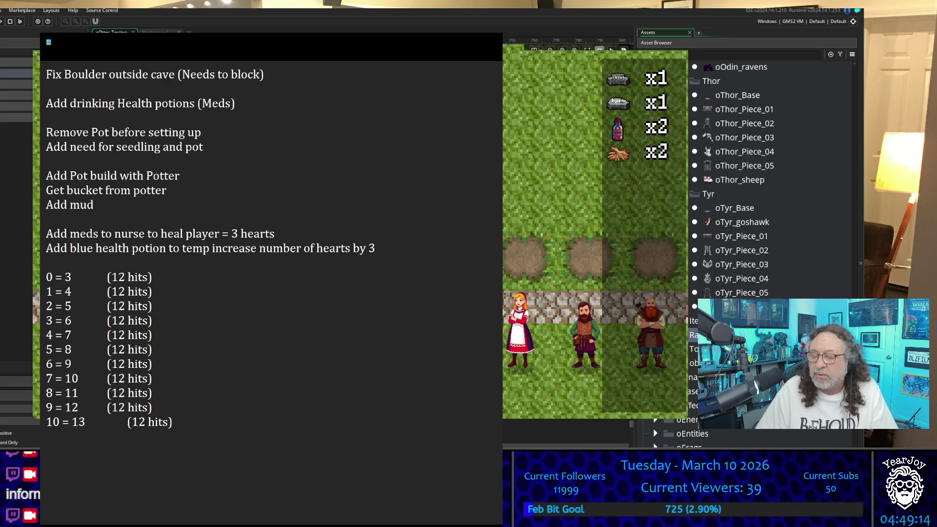
pyautogui.press('Delete')
pyautogui.write('6')
pyautogui.press('Down')
pyautogui.press('Left')
pyautogui.press('Delete')
pyautogui.press('Delete')
pyautogui.write('20')
pyautogui.press('Down')
pyautogui.press('Left')
pyautogui.press('Left')
pyautogui.write('1')
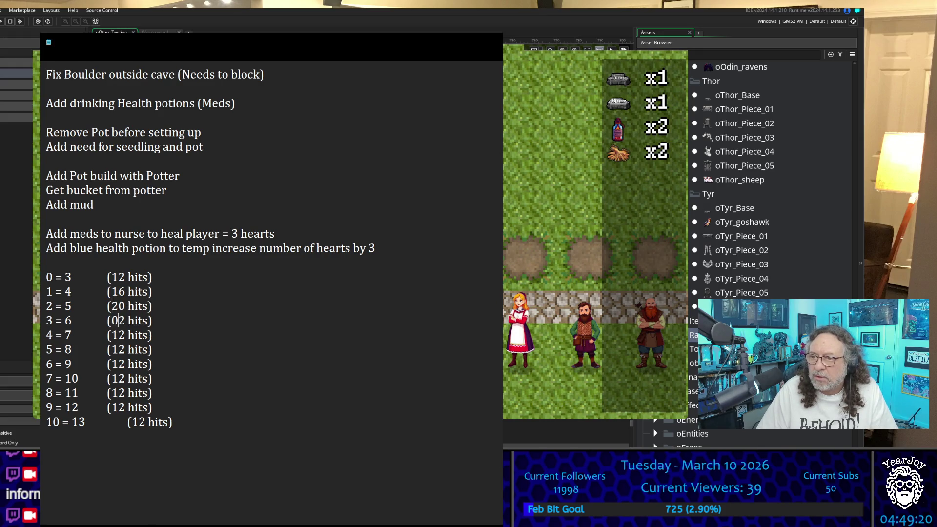
pyautogui.press('BackSpace')
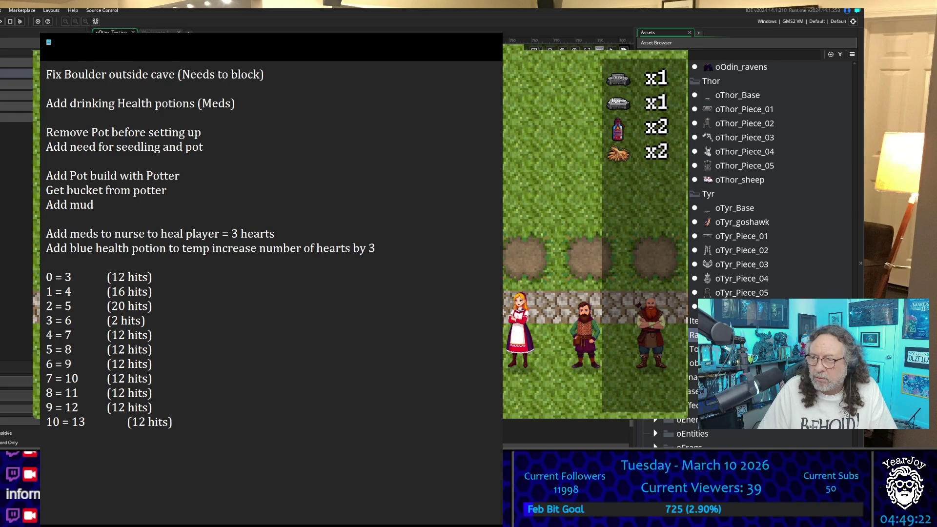
pyautogui.write('4')
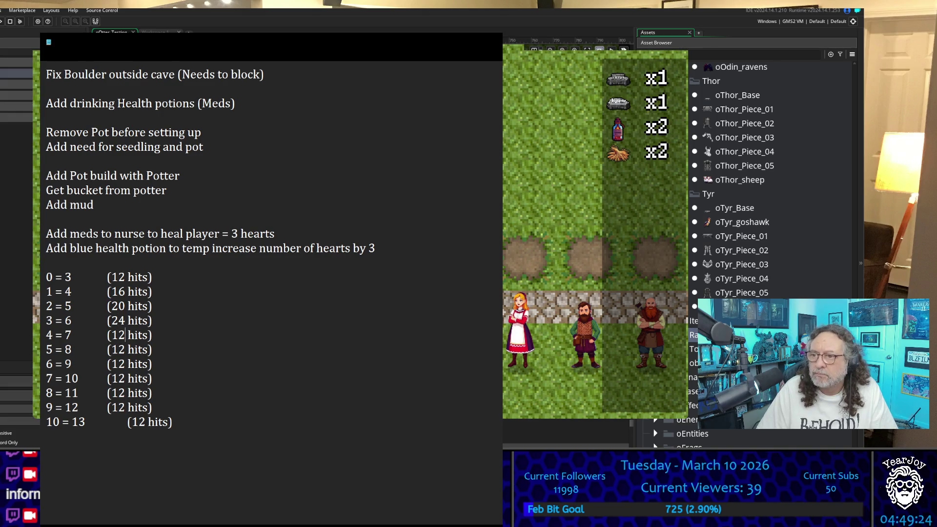
pyautogui.press('BackSpace')
pyautogui.press('BackSpace')
pyautogui.write('2')
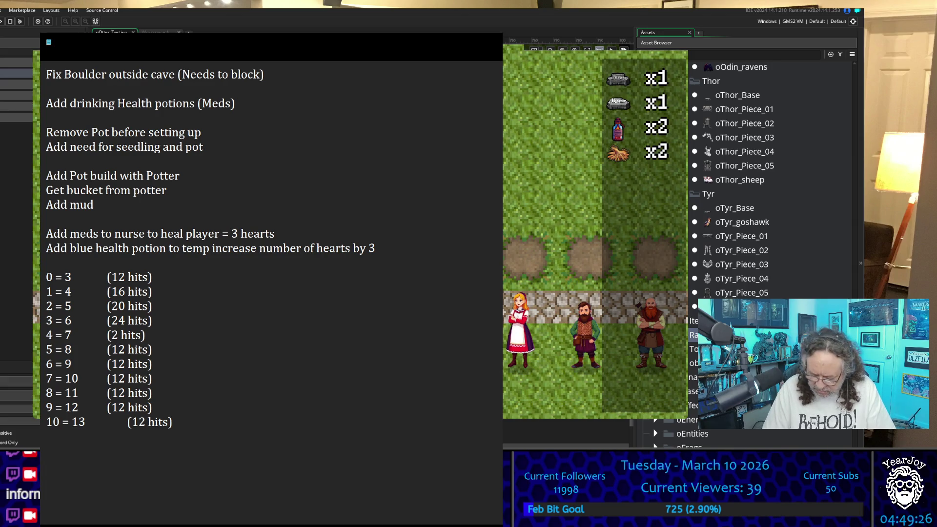
pyautogui.write('7')
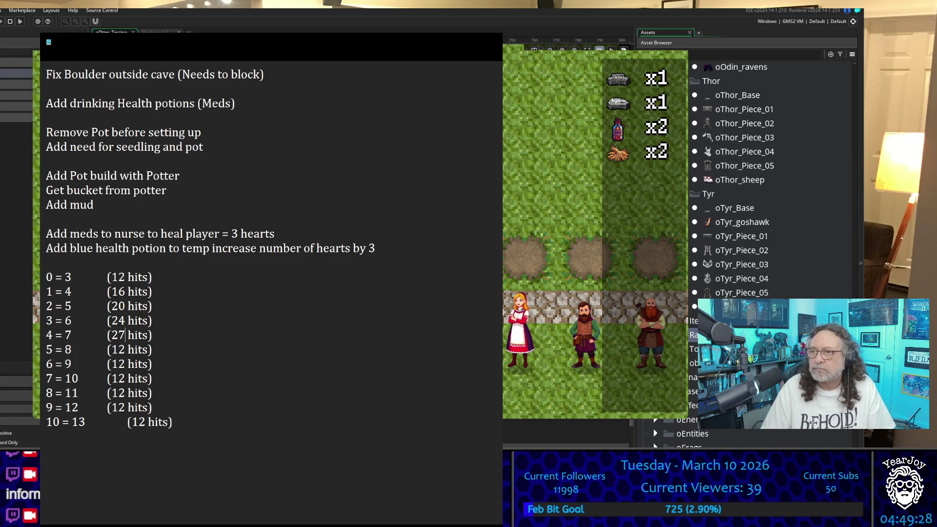
pyautogui.hotkey('shift', 'Left')
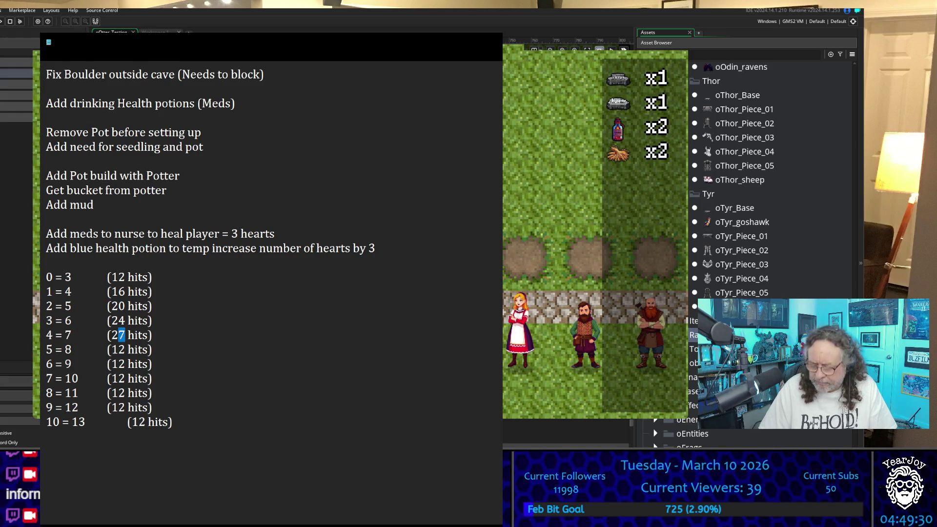
pyautogui.write('8')
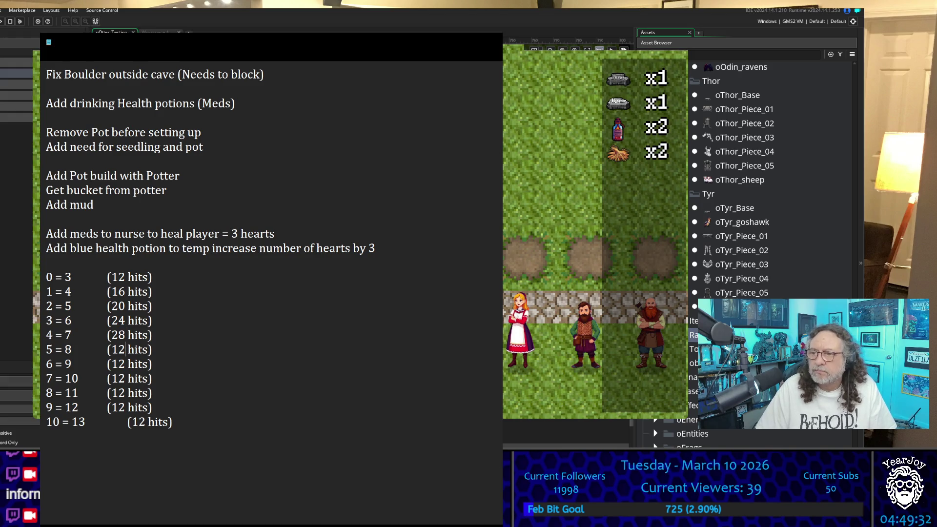
# Set the 5 = 8 and 6 = 9 rows to 32 and 36 hits
pyautogui.press('Left')
pyautogui.hotkey('shift', 'Left')
pyautogui.write('3')
pyautogui.press('Down')
pyautogui.press('Left')
pyautogui.hotkey('shift', 'Right')
pyautogui.hotkey('shift', 'Right')
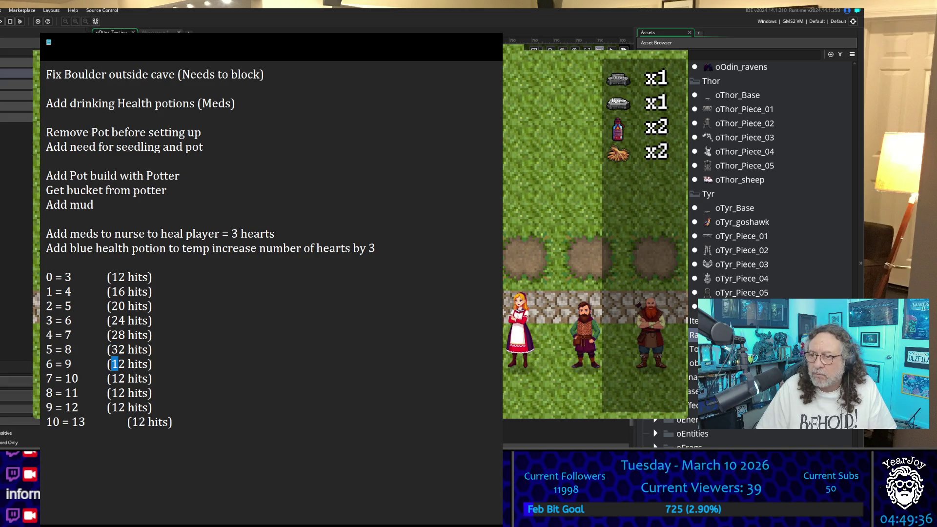
pyautogui.write('34')
pyautogui.press('Down')
pyautogui.hotkey('shift', 'Left')
pyautogui.hotkey('shift', 'Left')
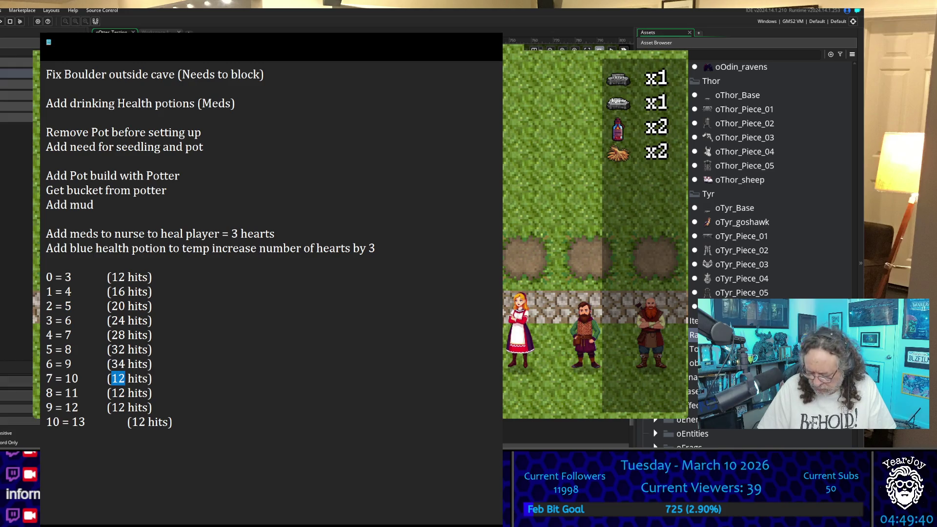
pyautogui.click(112, 350)
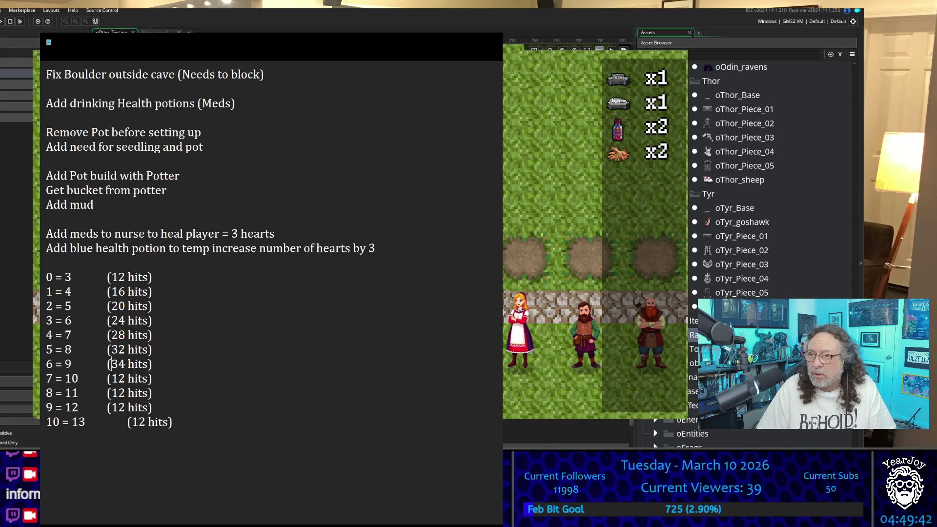
pyautogui.click(112, 335)
pyautogui.click(111, 335)
pyautogui.click(112, 350)
pyautogui.hotkey('shift', 'Right')
pyautogui.write('6')
# Set rows 7 = 10 through 10 = 13 to 40, 44, 48 and 52 hits, aligning the last note
pyautogui.press('Down')
pyautogui.hotkey('shift', 'Left')
pyautogui.hotkey('shift', 'Left')
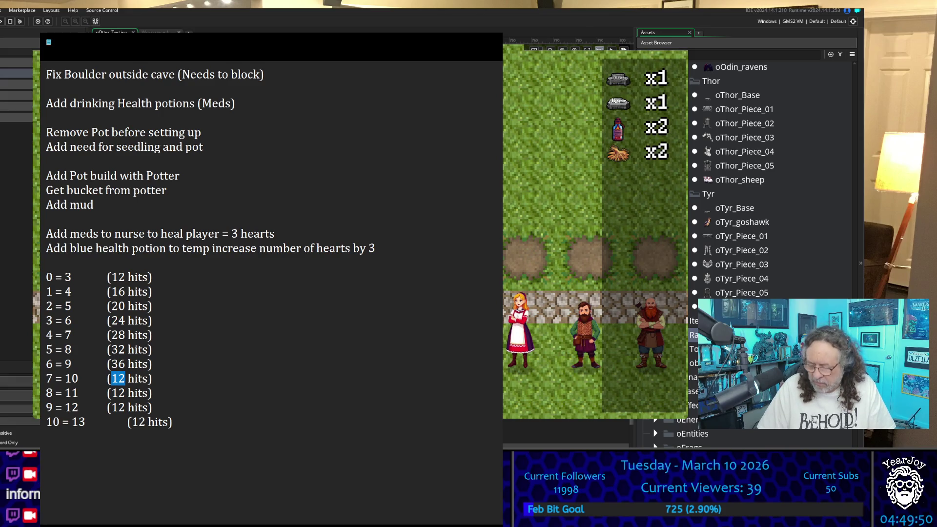
pyautogui.write('40')
pyautogui.press('Down')
pyautogui.hotkey('shift', 'Left')
pyautogui.hotkey('shift', 'Left')
pyautogui.write('44')
pyautogui.hotkey('shift', 'Left')
pyautogui.hotkey('shift', 'Left')
pyautogui.write('4')
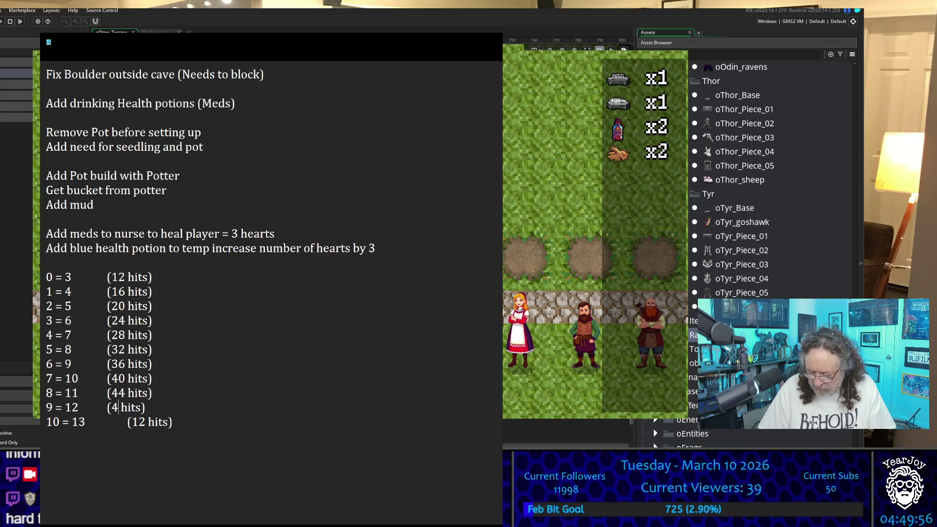
pyautogui.write('8')
pyautogui.click(131, 422)
pyautogui.hotkey('shift', 'Right')
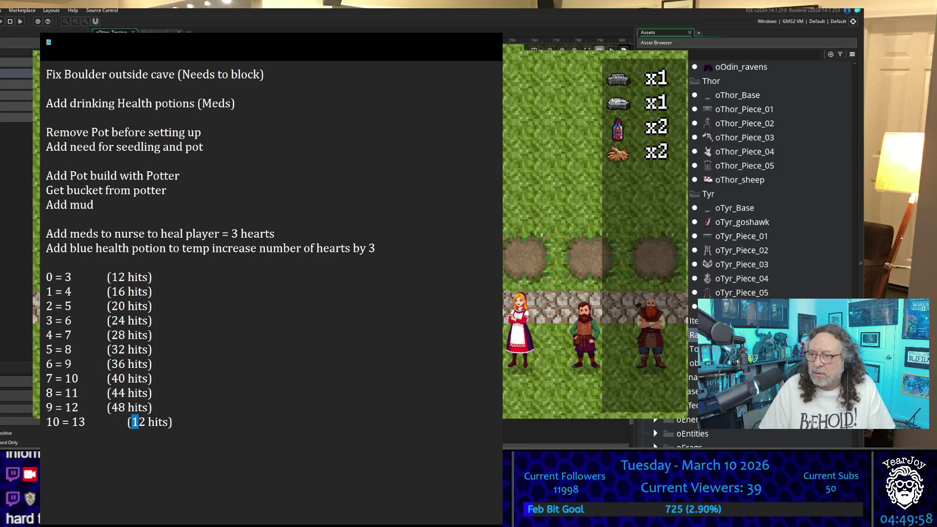
pyautogui.write('5')
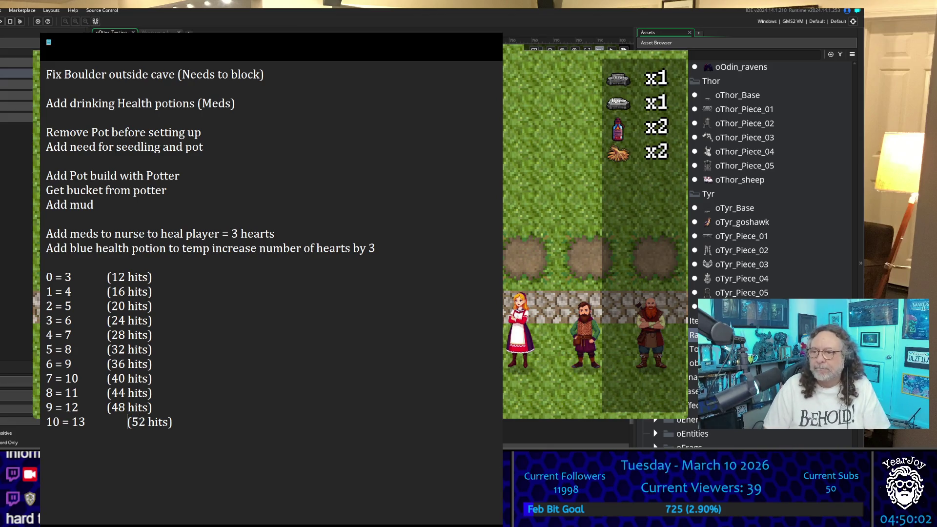
pyautogui.press('BackSpace')
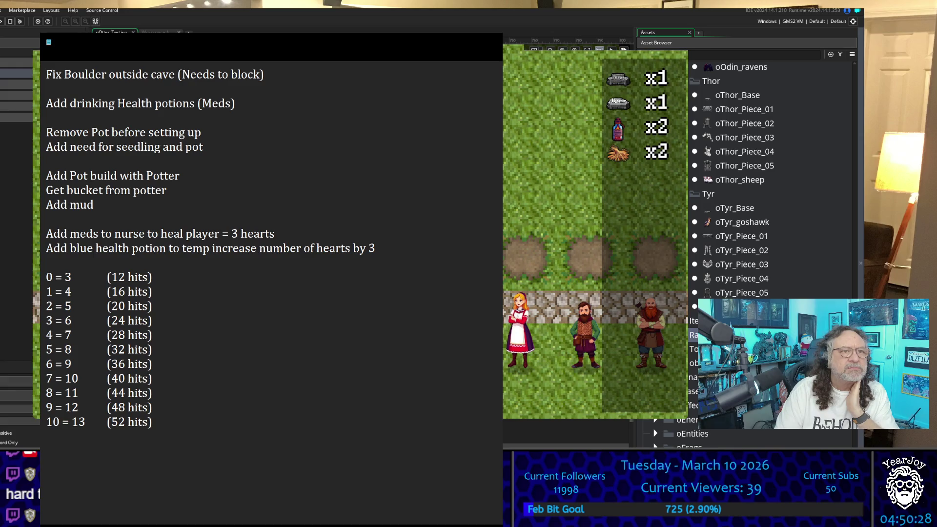
# Walk the player through the field, past the dirt patches and villagers, toward the river
pyautogui.press('Up')
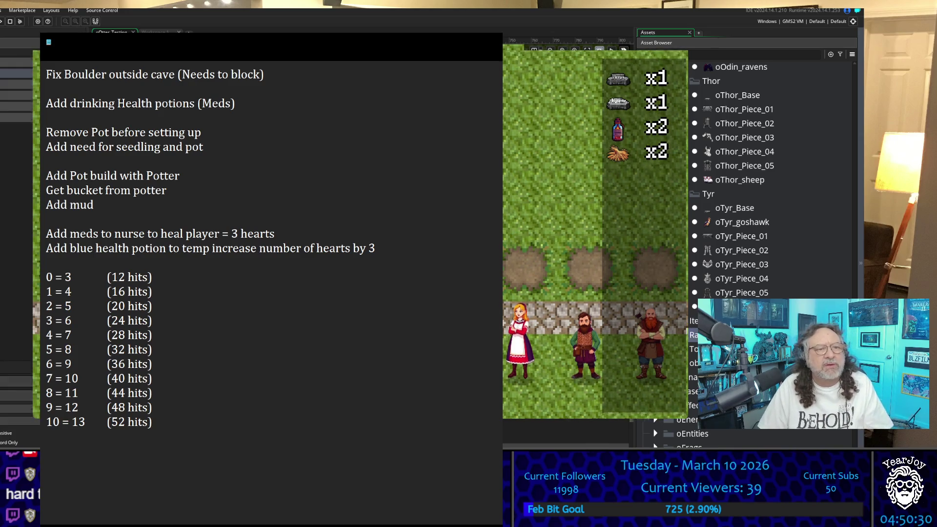
pyautogui.press('Down')
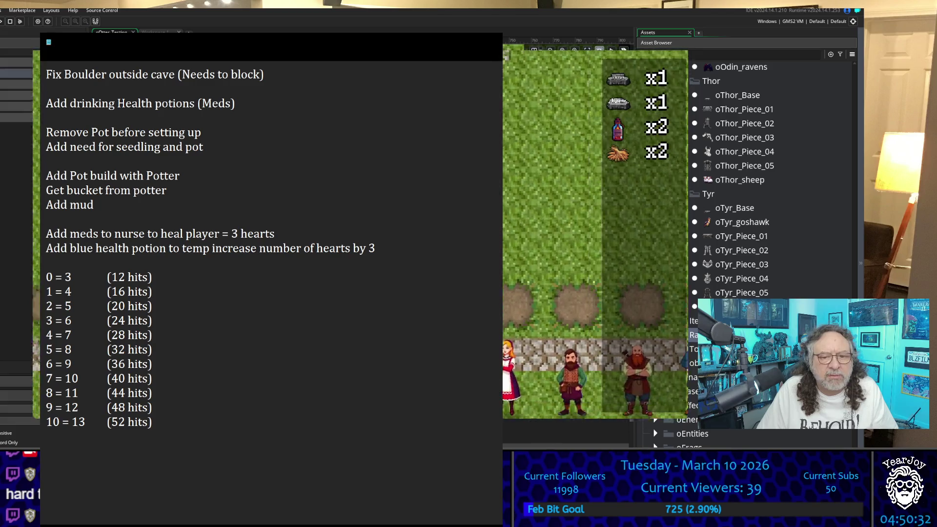
pyautogui.press('Down')
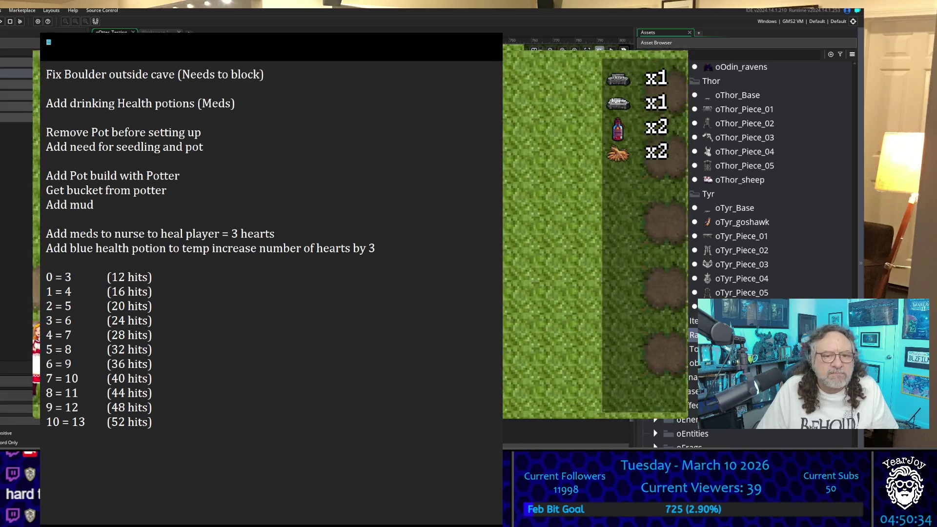
pyautogui.press('Right')
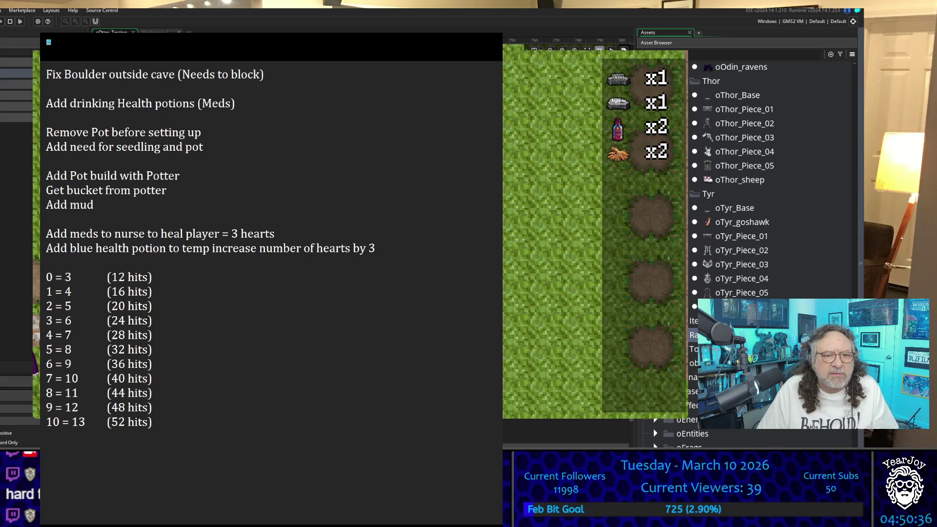
pyautogui.press('Up')
pyautogui.press('Right')
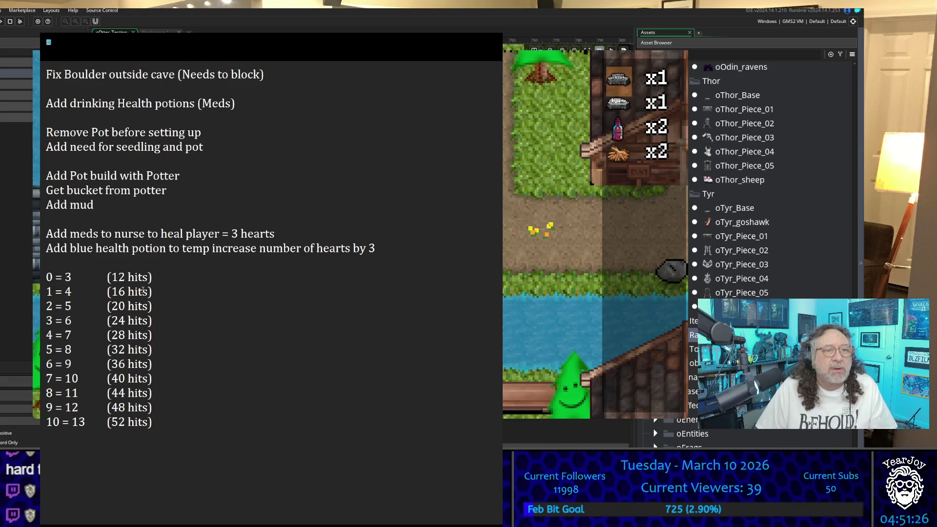
# Halve the hit counts for rows 0 = 3 through 4 = 7 to 6, 8, 10, 12 and 14
pyautogui.hotkey('shift', 'Left')
pyautogui.hotkey('shift', 'Left')
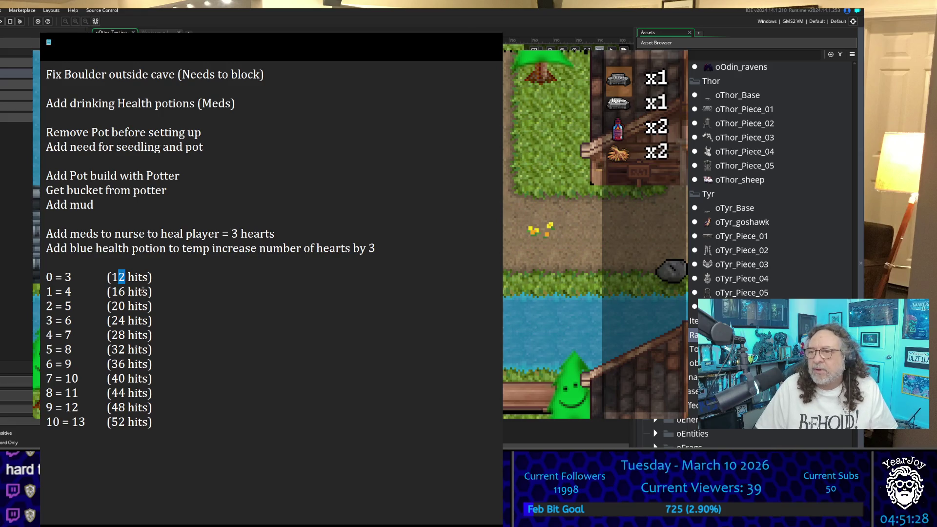
pyautogui.write('6')
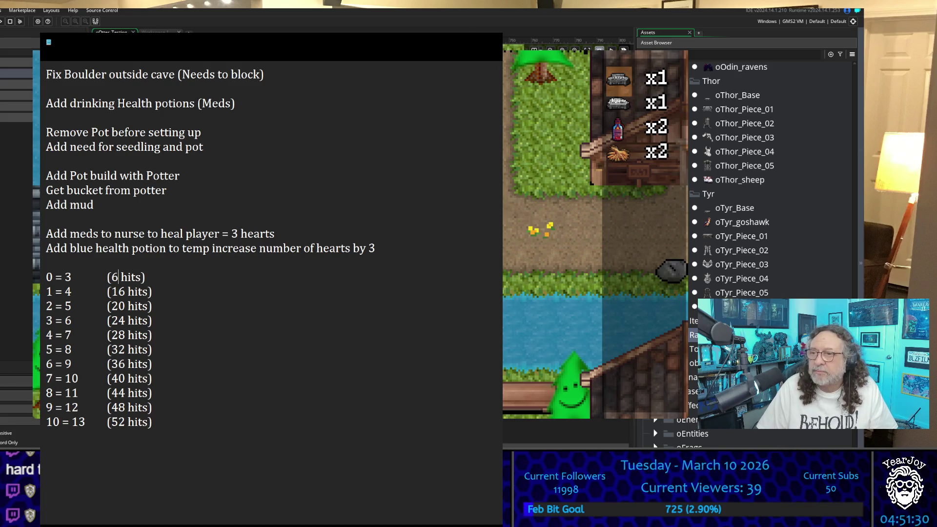
pyautogui.press('Down')
pyautogui.hotkey('shift', 'Left')
pyautogui.press('Right')
pyautogui.press('Delete')
pyautogui.write('0')
pyautogui.press('Down')
pyautogui.hotkey('shift', 'Left')
pyautogui.hotkey('shift', 'Left')
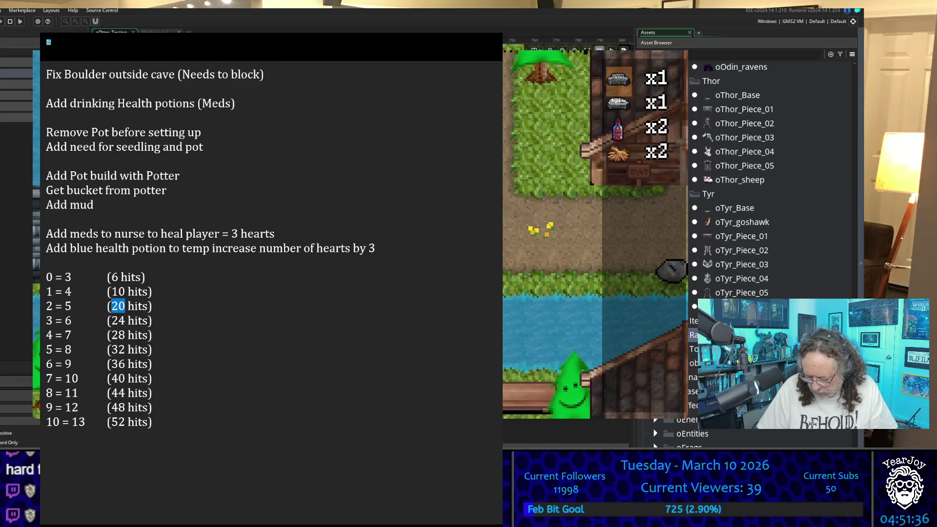
pyautogui.press('Up')
pyautogui.hotkey('shift', 'Right')
pyautogui.hotkey('shift', 'Right')
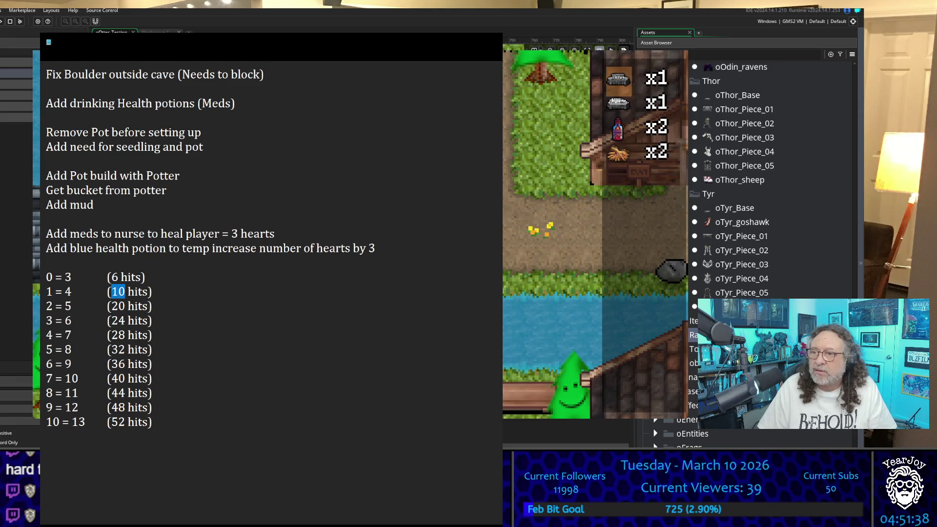
pyautogui.write('8')
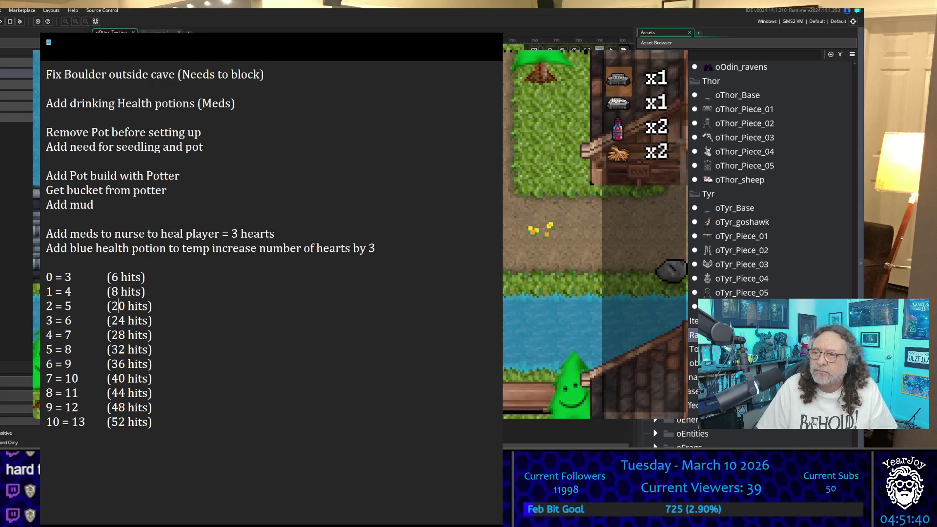
pyautogui.press('Left')
pyautogui.hotkey('shift', 'Right')
pyautogui.hotkey('shift', 'Right')
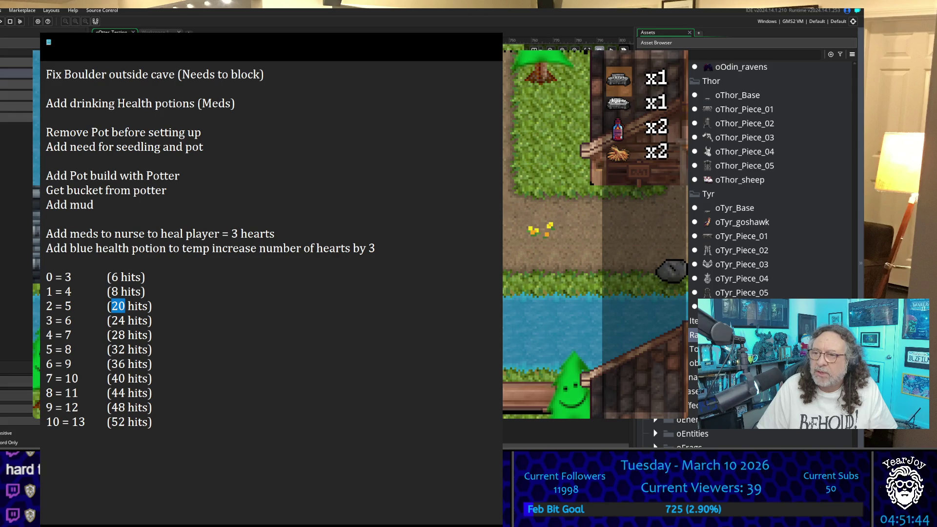
pyautogui.write('10')
pyautogui.press('Down')
pyautogui.hotkey('shift', 'Left')
pyautogui.hotkey('shift', 'Left')
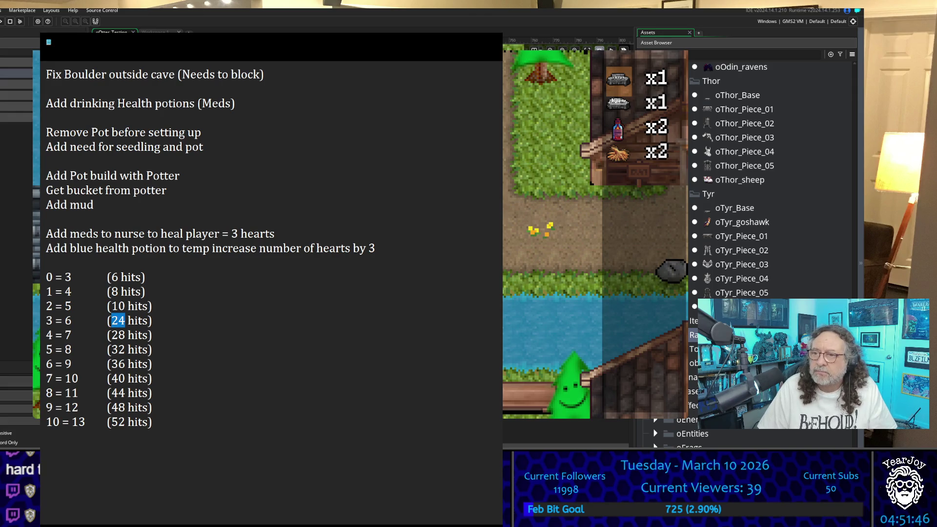
pyautogui.write('12')
pyautogui.press('Down')
pyautogui.hotkey('shift', 'Right')
pyautogui.hotkey('shift', 'Left')
pyautogui.write('14')
# Halve the remaining rows 5 = 8 to 10 = 13 to 16, 18, 20, 22, 24 and 26 hits
pyautogui.hotkey('shift', 'Left')
pyautogui.hotkey('shift', 'Left')
pyautogui.write('16')
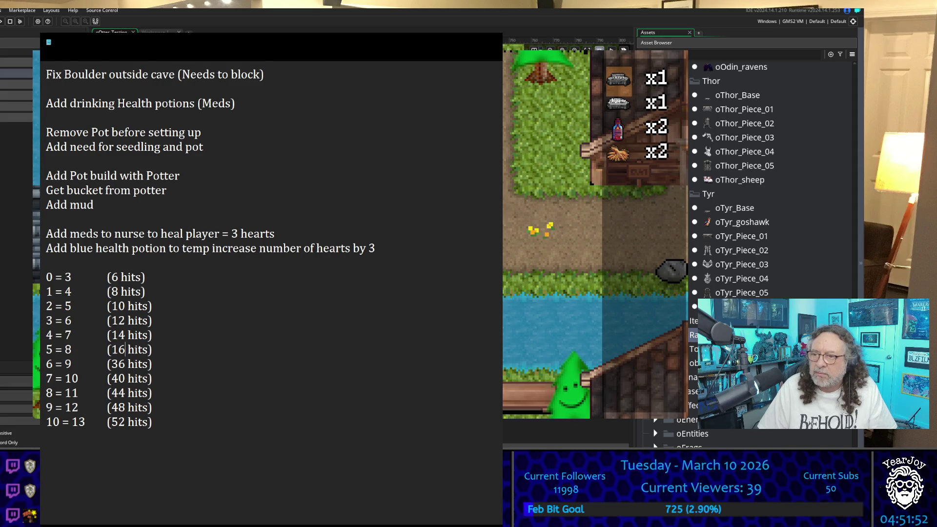
pyautogui.press('Down')
pyautogui.hotkey('shift', 'Left')
pyautogui.hotkey('shift', 'Left')
pyautogui.write('18')
pyautogui.press('Down')
pyautogui.hotkey('shift', 'Left')
pyautogui.hotkey('shift', 'Left')
pyautogui.write('20')
pyautogui.hotkey('shift', 'Left')
pyautogui.hotkey('shift', 'Left')
pyautogui.write('22')
pyautogui.press('Down')
pyautogui.hotkey('shift', 'Left')
pyautogui.hotkey('shift', 'Left')
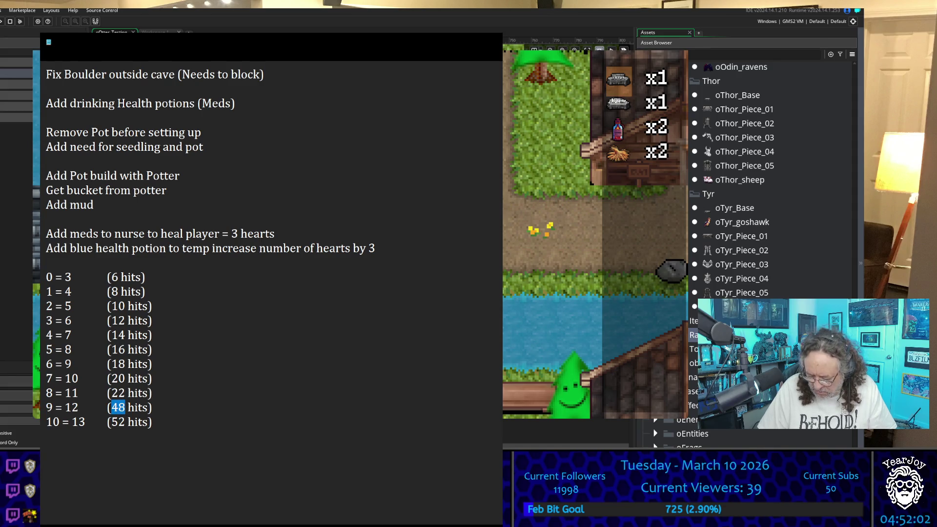
pyautogui.write('24')
pyautogui.hotkey('shift', 'Left')
pyautogui.hotkey('shift', 'Left')
pyautogui.write('26')
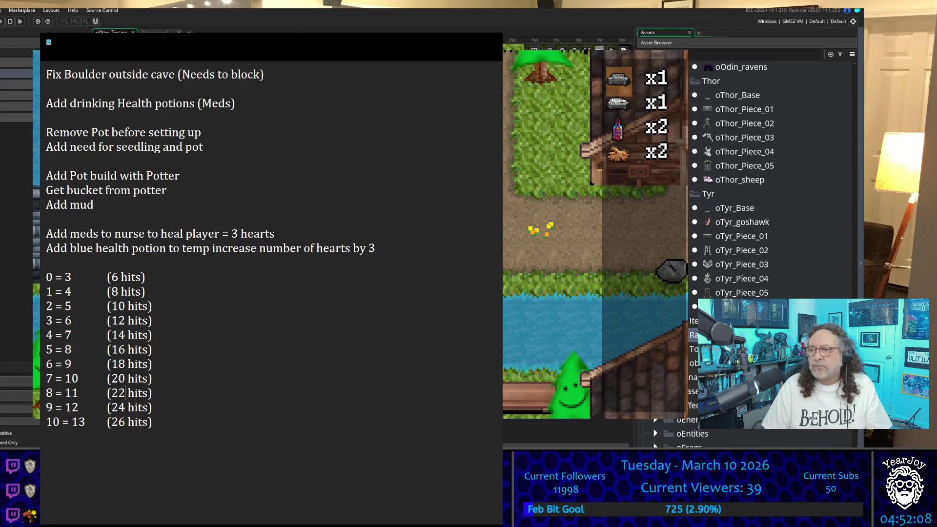
pyautogui.press('Down')
pyautogui.press('Down')
pyautogui.click(126, 408)
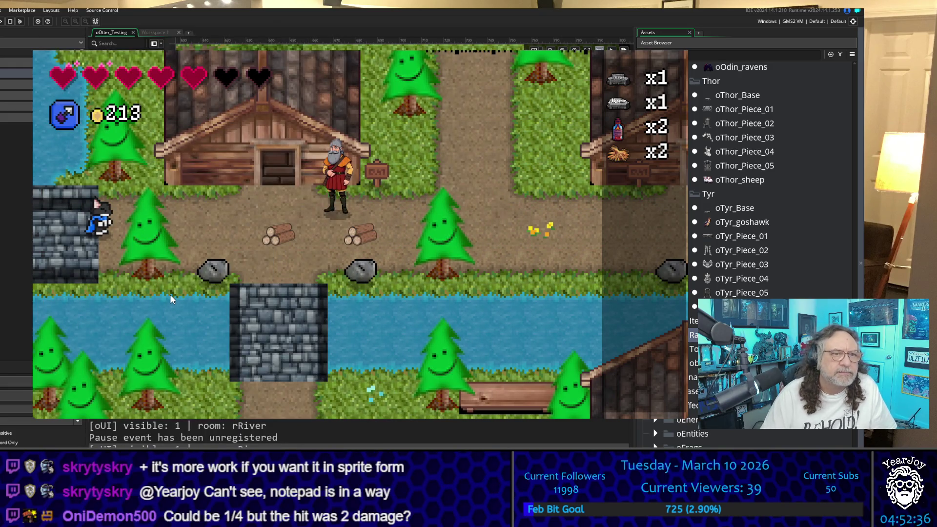
# Walk the otter left into the next room and along the path toward a slime
pyautogui.press('Left')
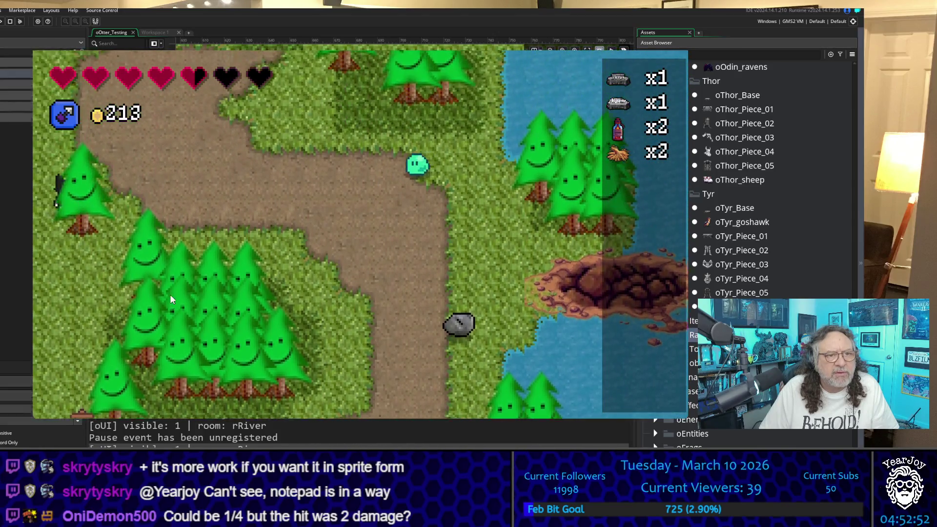
pyautogui.press('Right')
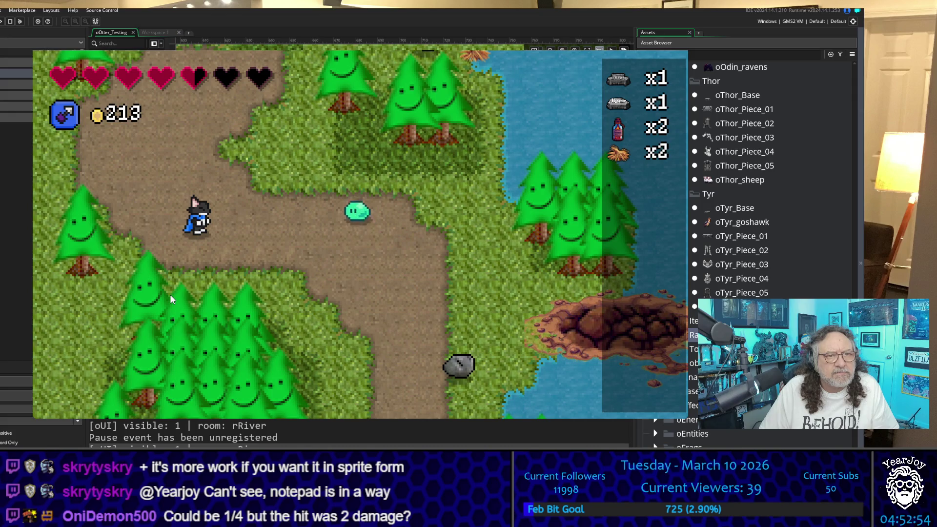
pyautogui.press('Right')
pyautogui.press('Right')
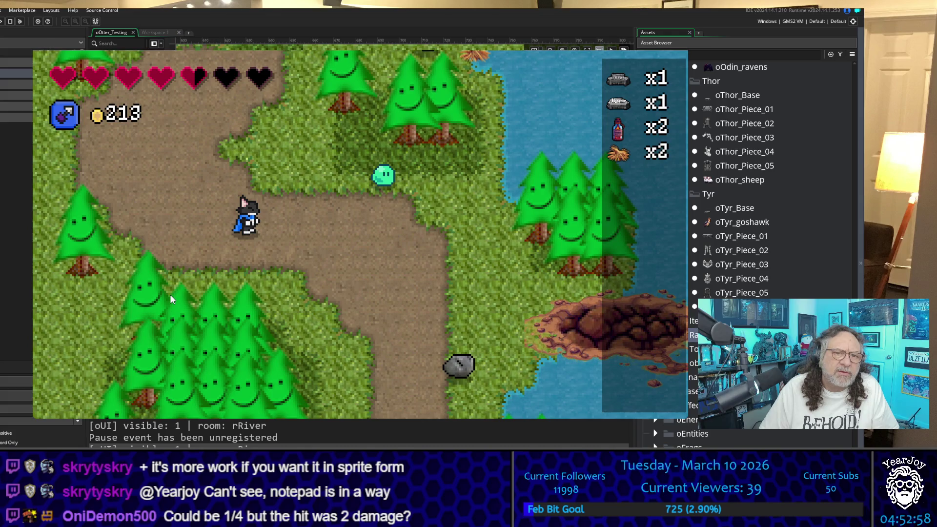
pyautogui.press('Up')
# Bump into the slime twice to see each touch remove half a heart
pyautogui.press('Right')
pyautogui.press('Right')
pyautogui.press('Up')
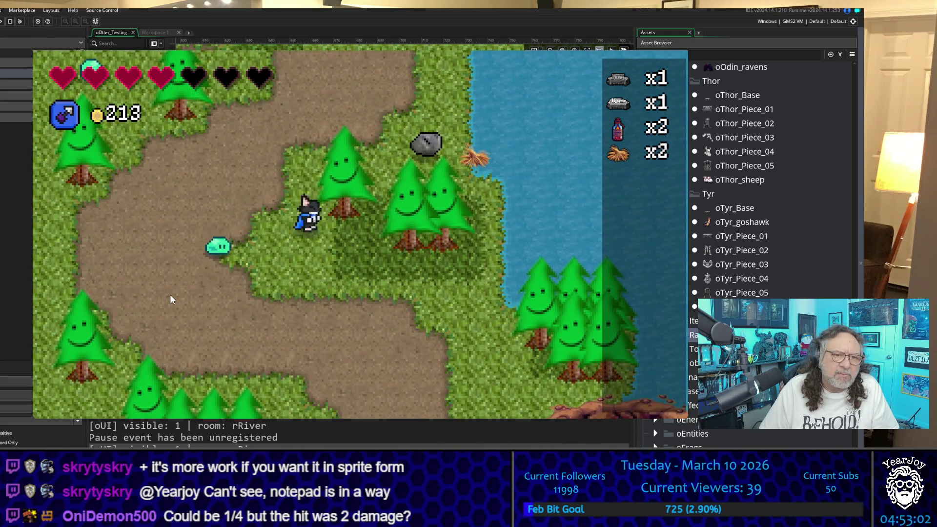
pyautogui.press('Down')
pyautogui.press('Right')
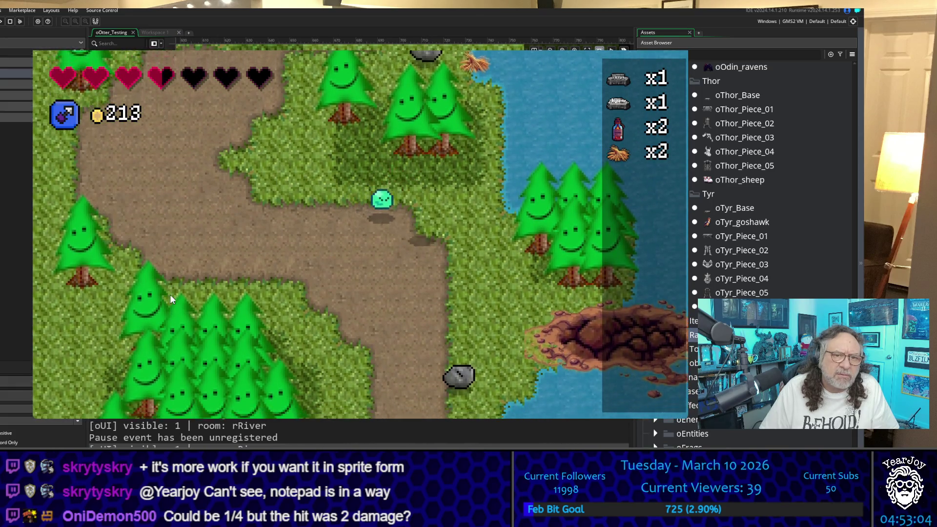
# Lead the otter back toward the stone bridge, then bring the notes back over the game
pyautogui.press('Up')
pyautogui.press('Left')
pyautogui.press('Down')
pyautogui.press('Right')
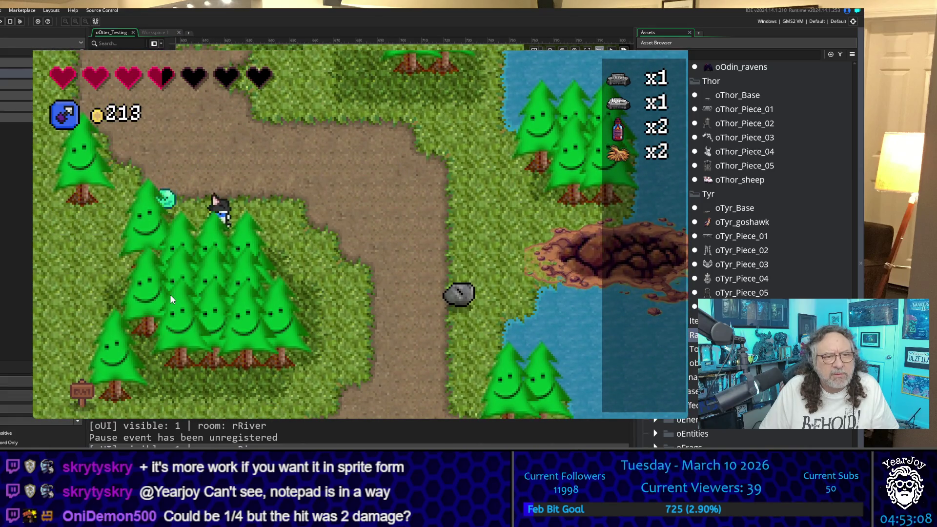
pyautogui.press('Down')
pyautogui.press('Right')
pyautogui.press('Right')
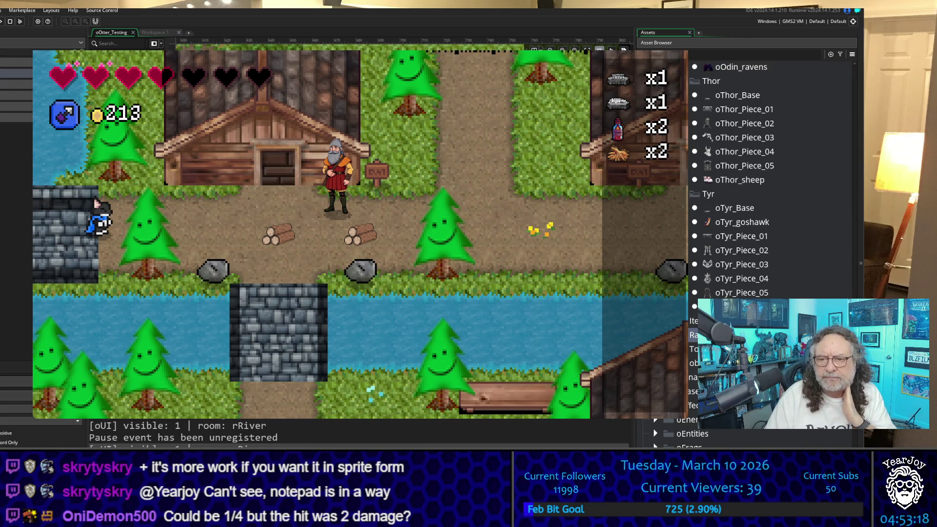
pyautogui.hotkey('alt', 'Tab')
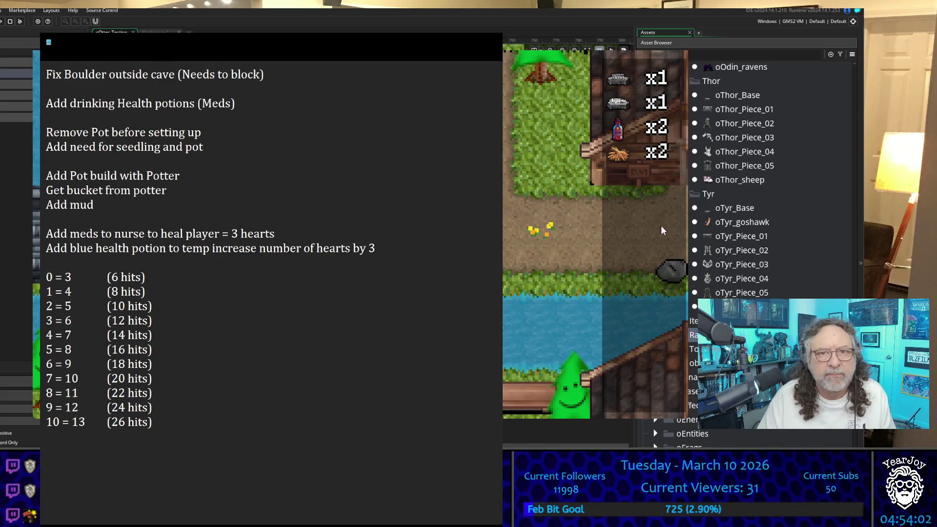
# Close the running game and open the oSlime object from the oEnemies folder
pyautogui.click(674, 52)
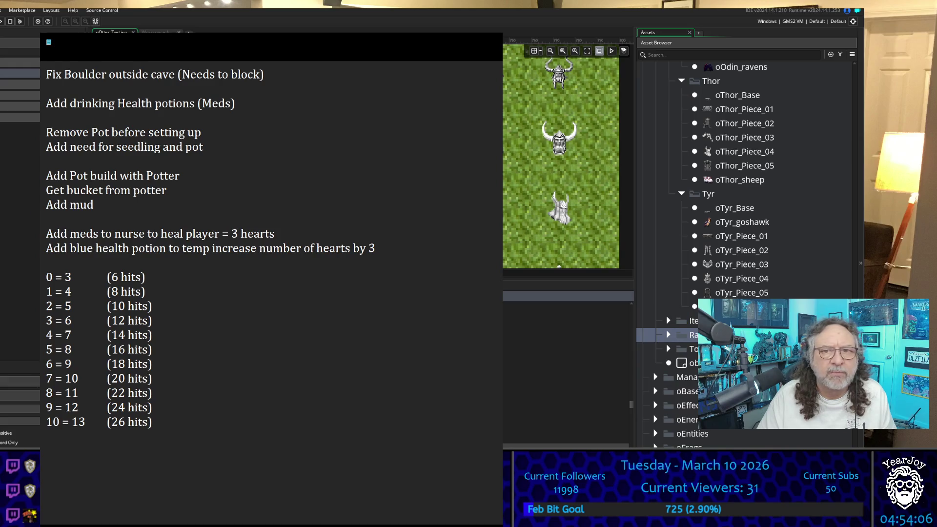
pyautogui.hotkey('alt', 'Tab')
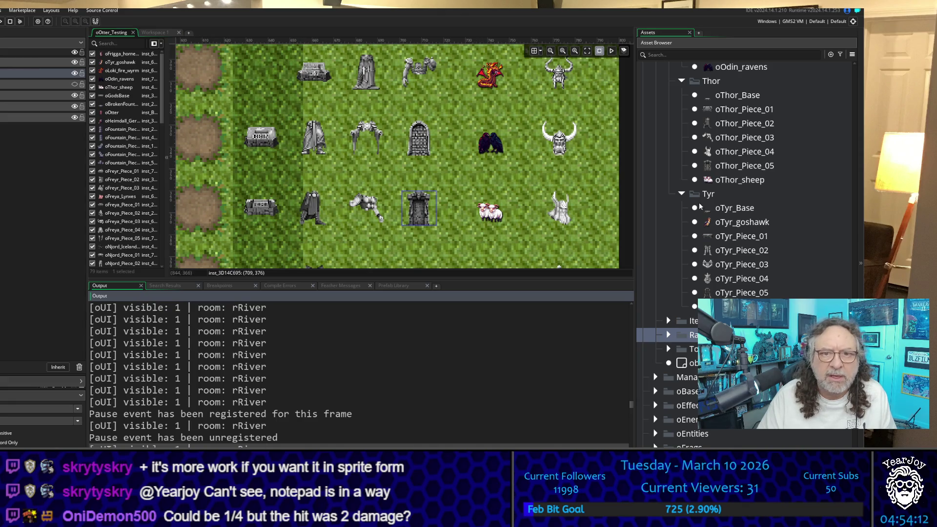
pyautogui.scroll(15, 735, 208)
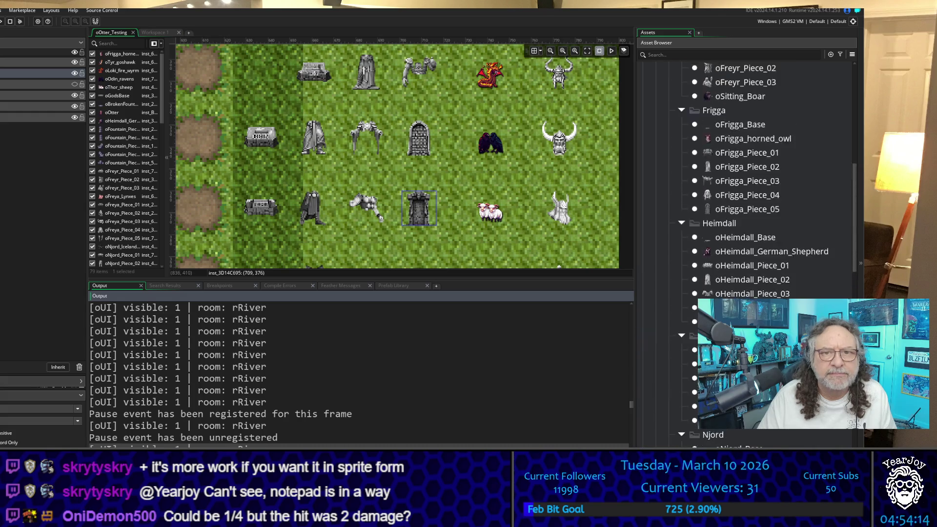
pyautogui.scroll(5, 666, 207)
pyautogui.click(668, 207)
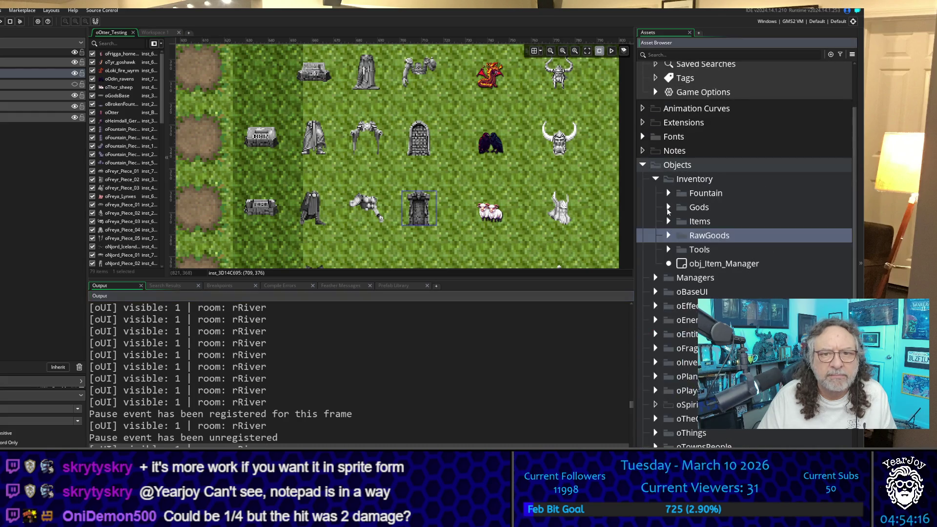
pyautogui.scroll(-1, 659, 291)
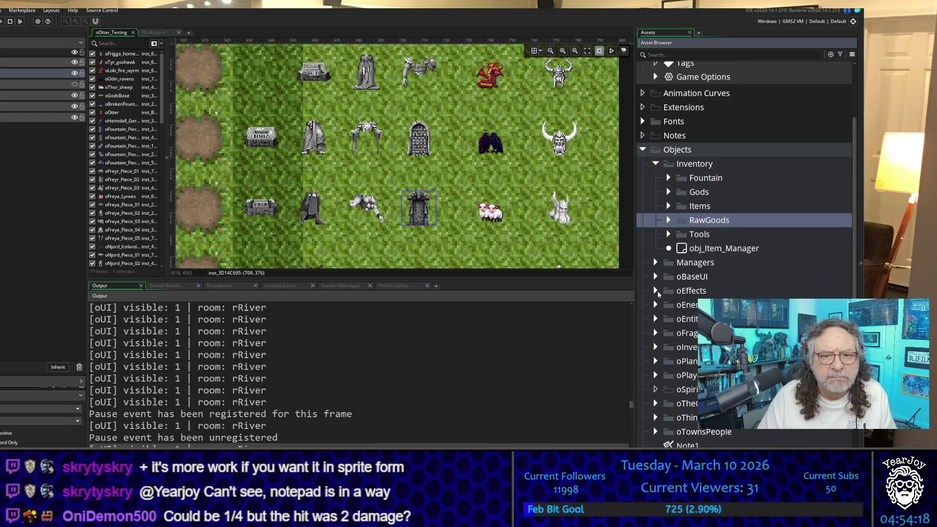
pyautogui.click(656, 305)
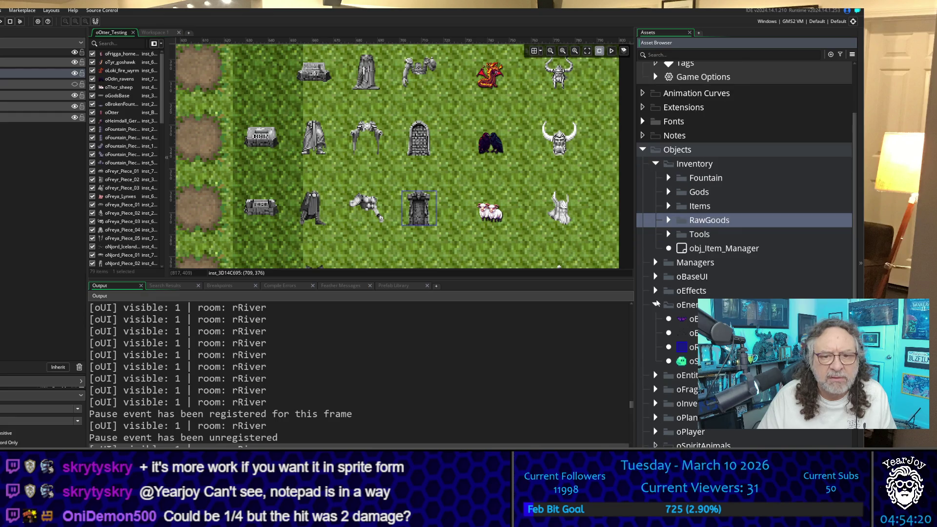
pyautogui.doubleClick(693, 360)
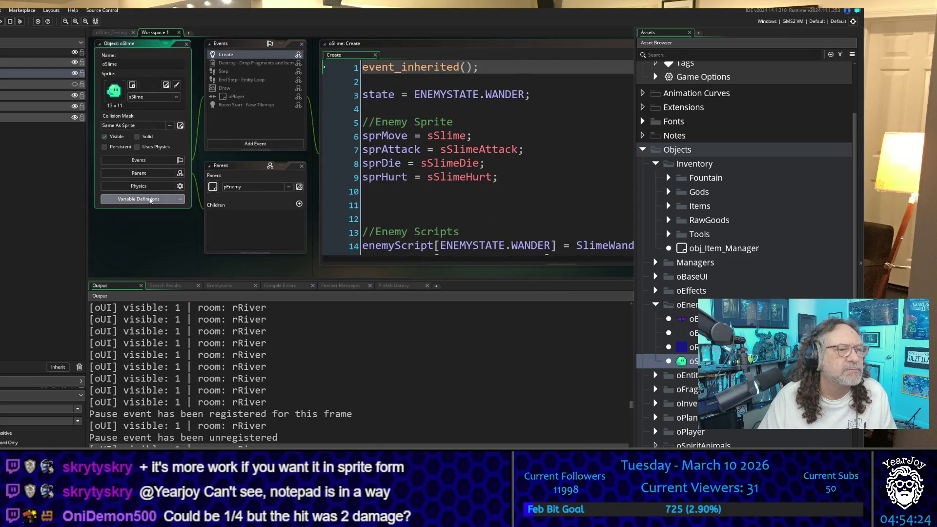
# In the slime's Variable Definitions, change enemyDamageTouch from 0.5 to 0.25
pyautogui.click(151, 199)
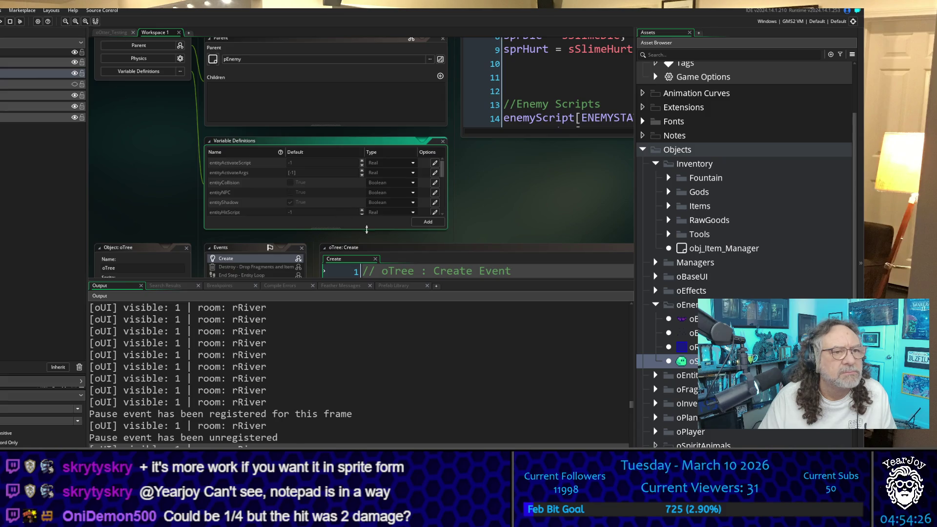
pyautogui.moveTo(371, 228); pyautogui.dragTo(368, 320)
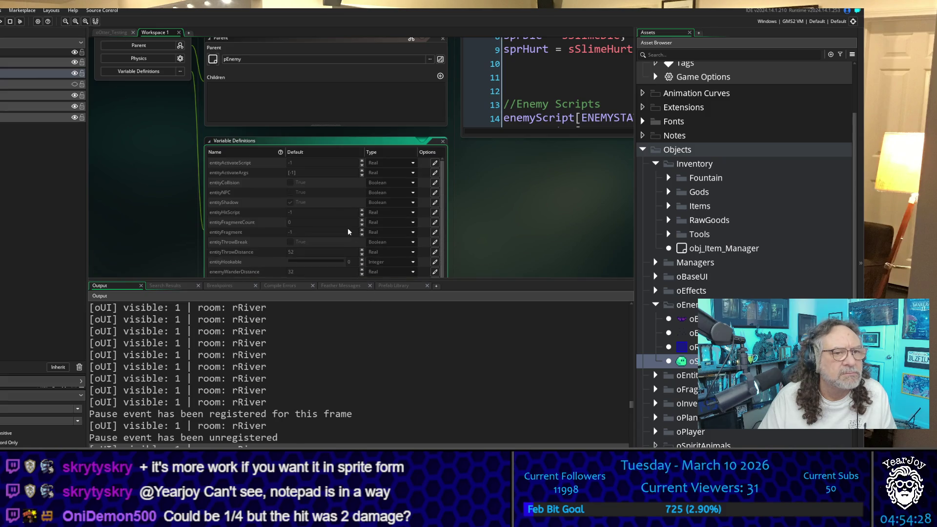
pyautogui.scroll(-5, 352, 238)
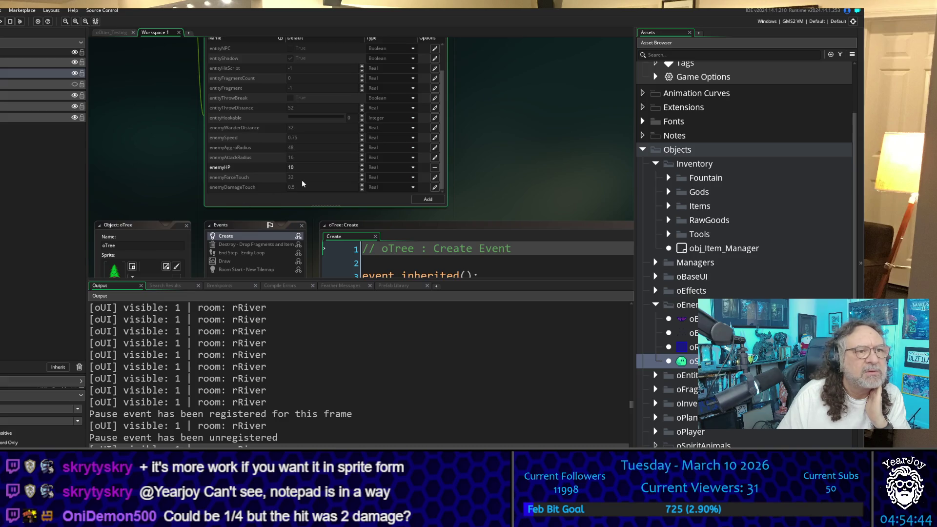
pyautogui.scroll(5, 184, 184)
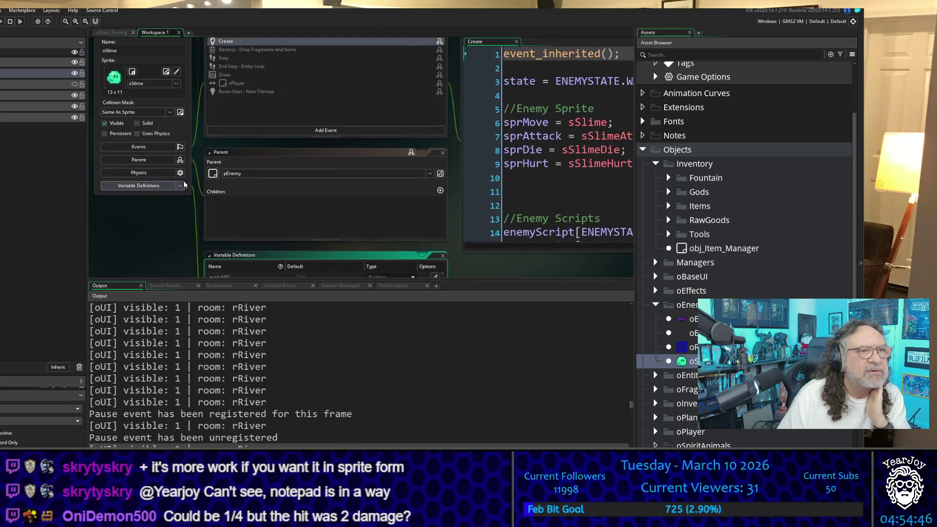
pyautogui.scroll(-5, 184, 185)
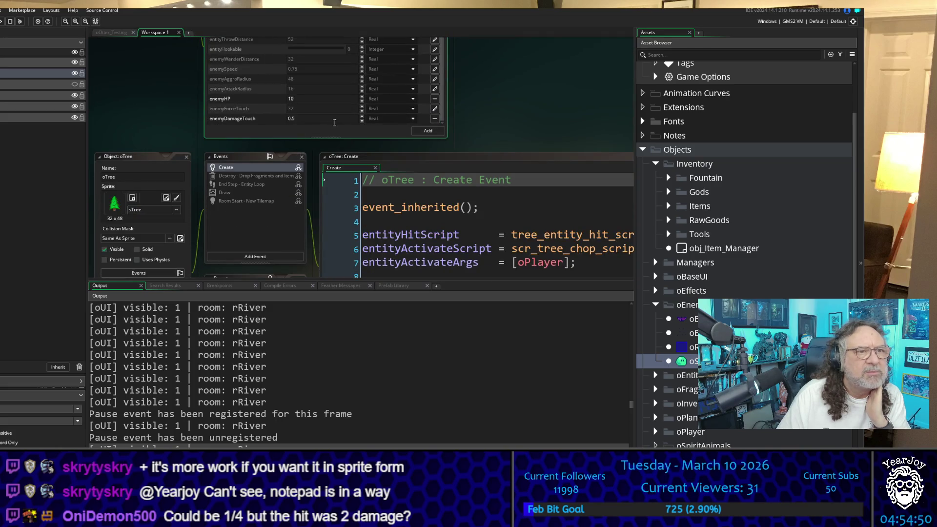
pyautogui.click(289, 119)
pyautogui.write('0')
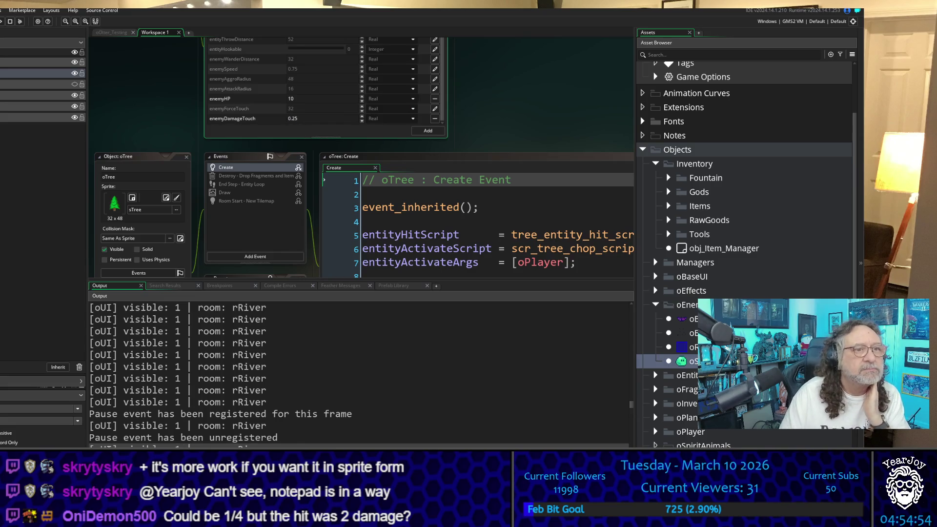
pyautogui.click(157, 132)
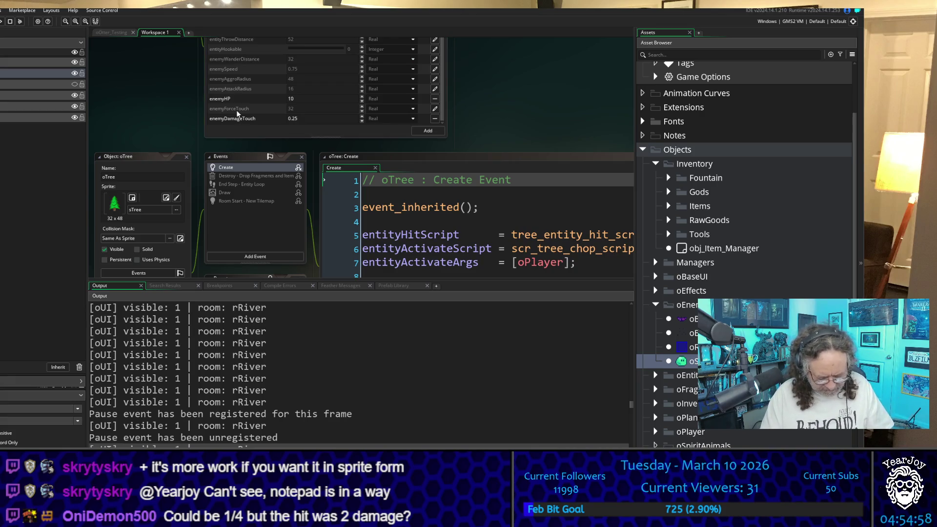
# Run the game with F5 and start a new game from the title screen
pyautogui.press('F5')
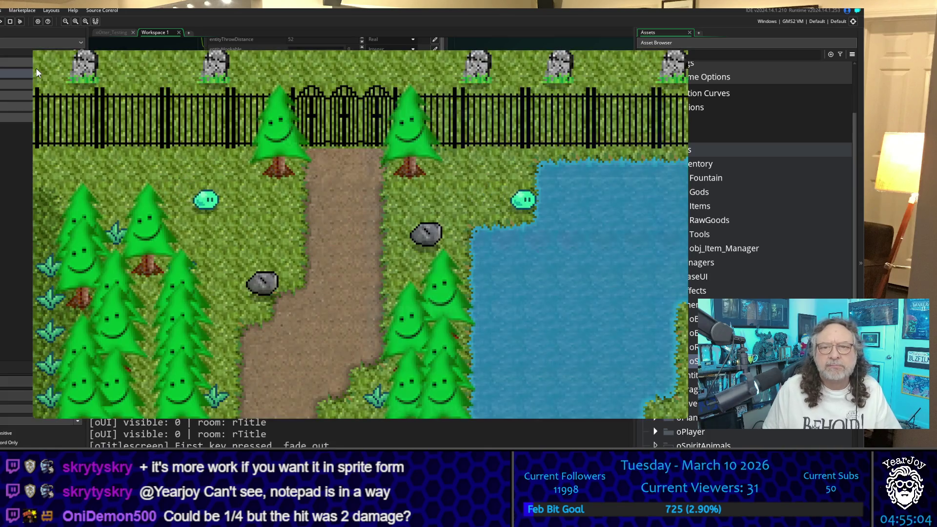
pyautogui.press('Down')
pyautogui.press('Down')
pyautogui.press('Return')
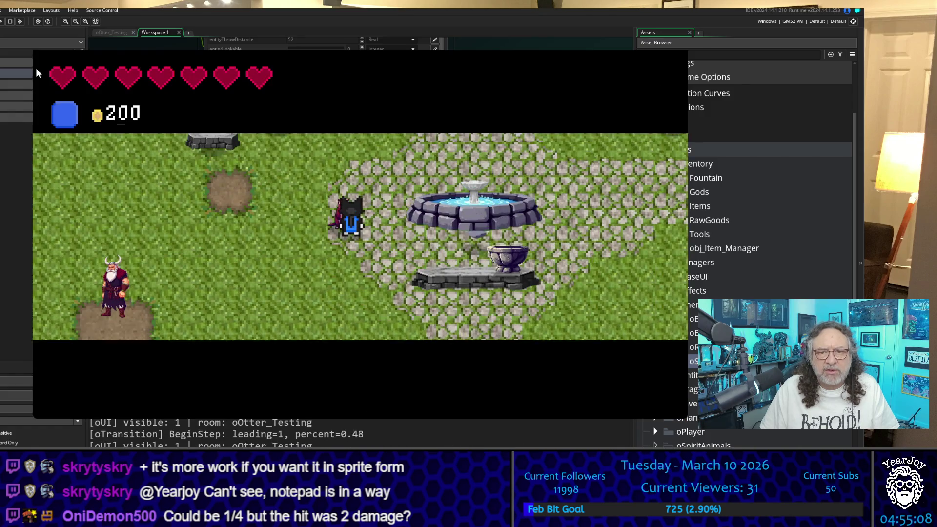
# Walk the otter through the village past a slime and up the river path into the next room
pyautogui.press('Down')
pyautogui.press('Left')
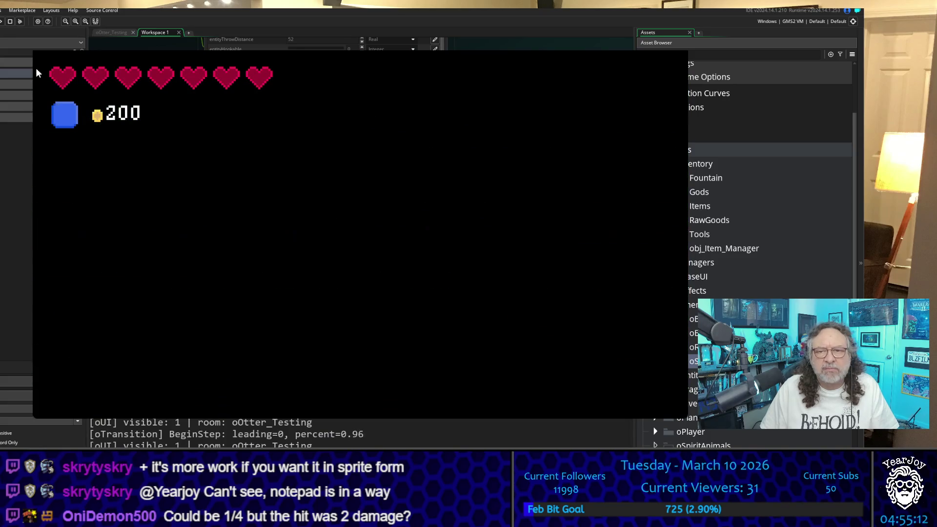
pyautogui.press('Up')
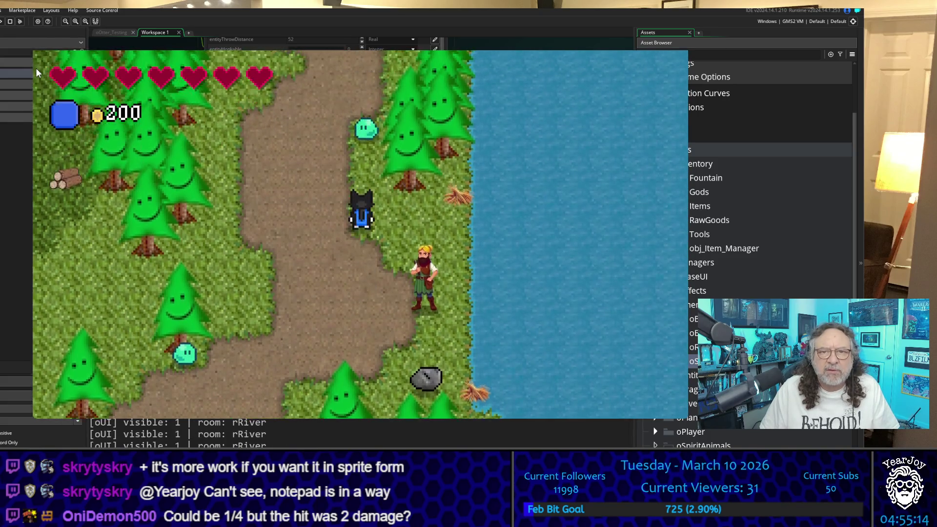
pyautogui.press('Up')
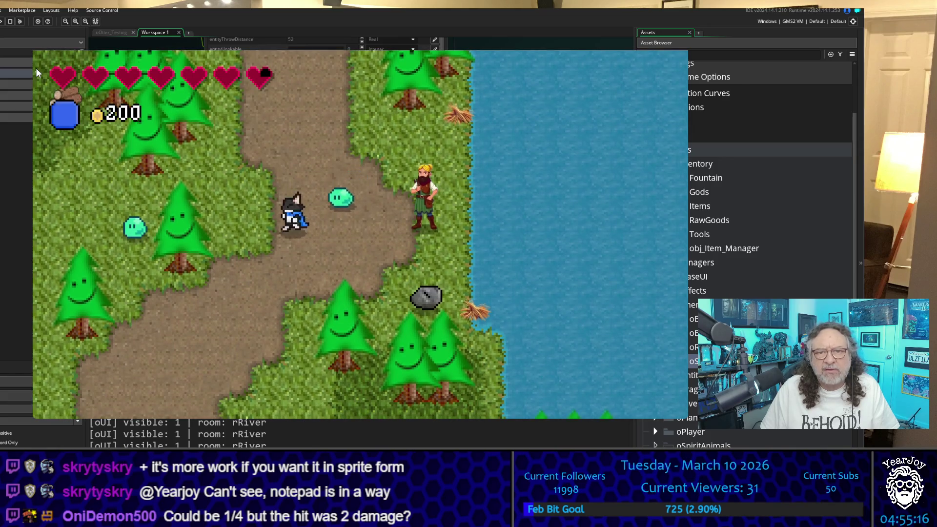
pyautogui.press('Right')
pyautogui.press('Down')
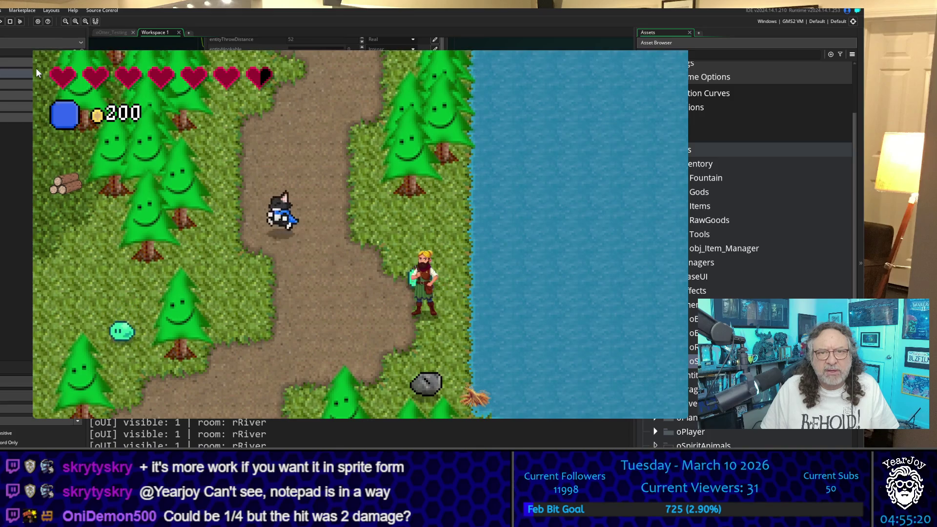
pyautogui.press('Up')
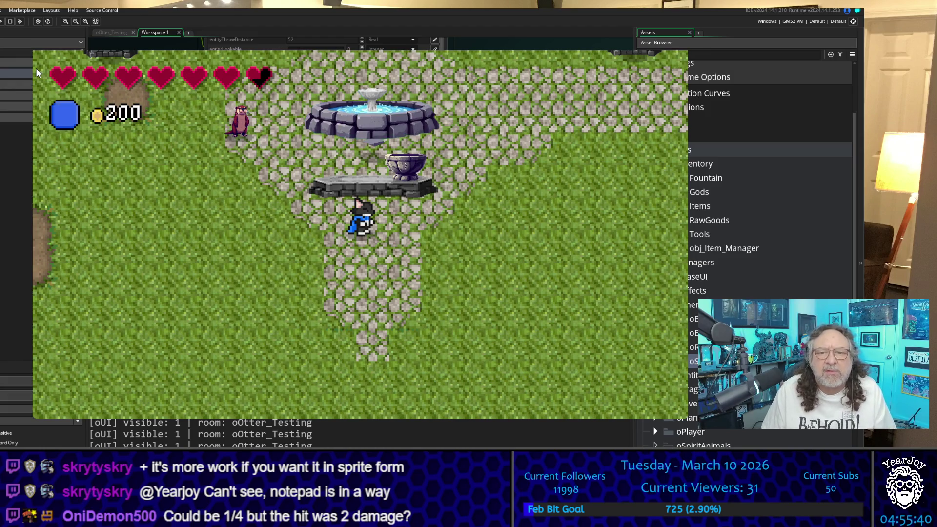
# Head from the fountain back to rRiver and north toward the cave, collecting coins to 202
pyautogui.press('a')
pyautogui.press('s')
pyautogui.press('a')
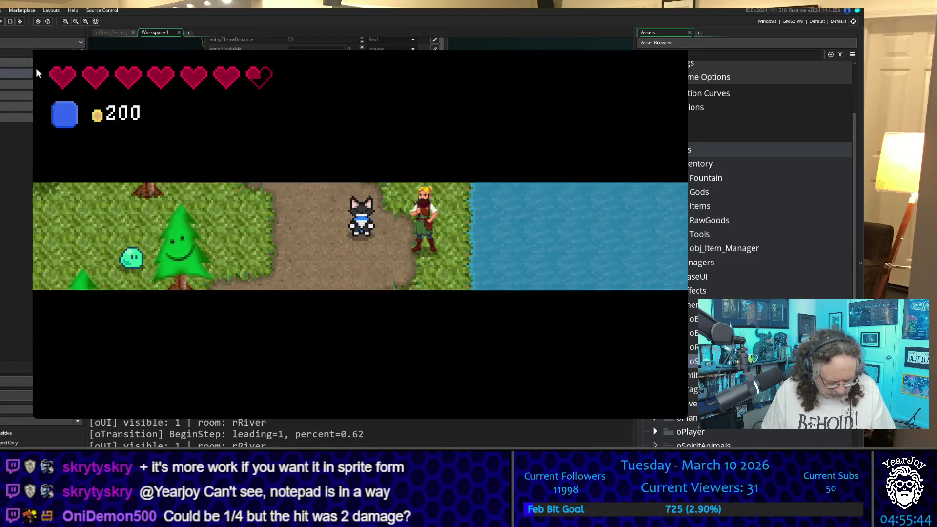
pyautogui.press('w')
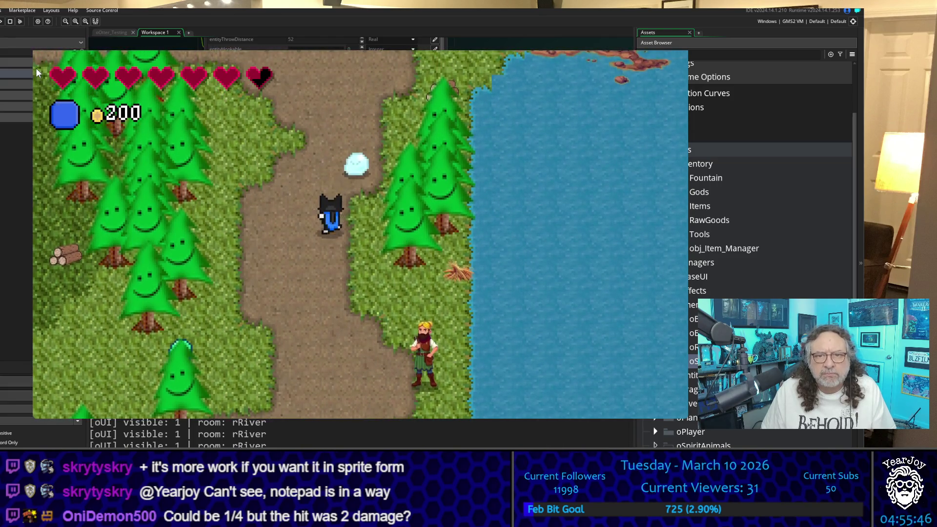
pyautogui.press('w')
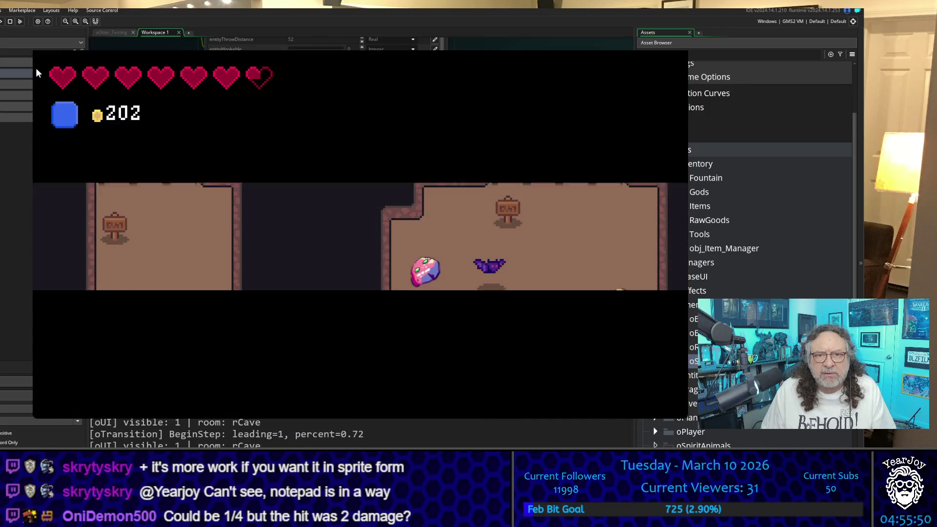
# Step into the cave, then return south through rRiver into the testing room past the villagers
pyautogui.press('w')
pyautogui.press('w')
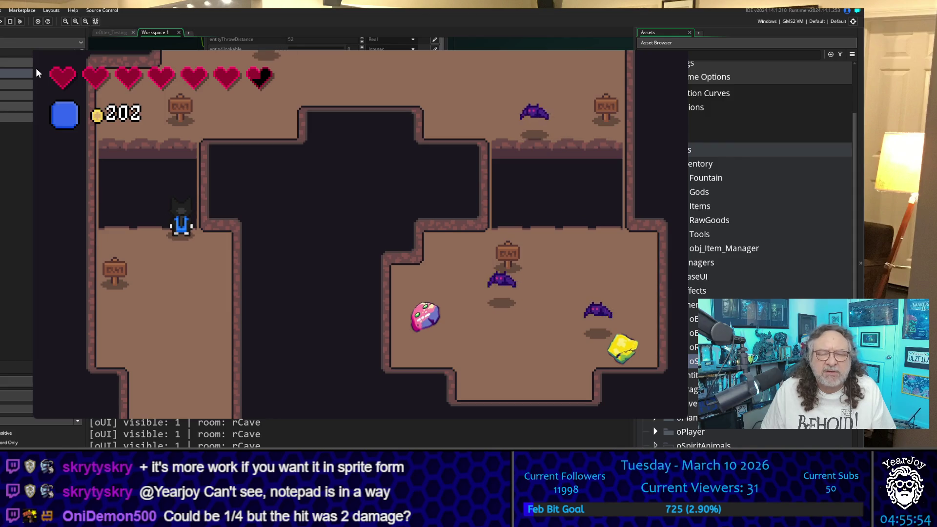
pyautogui.press('s')
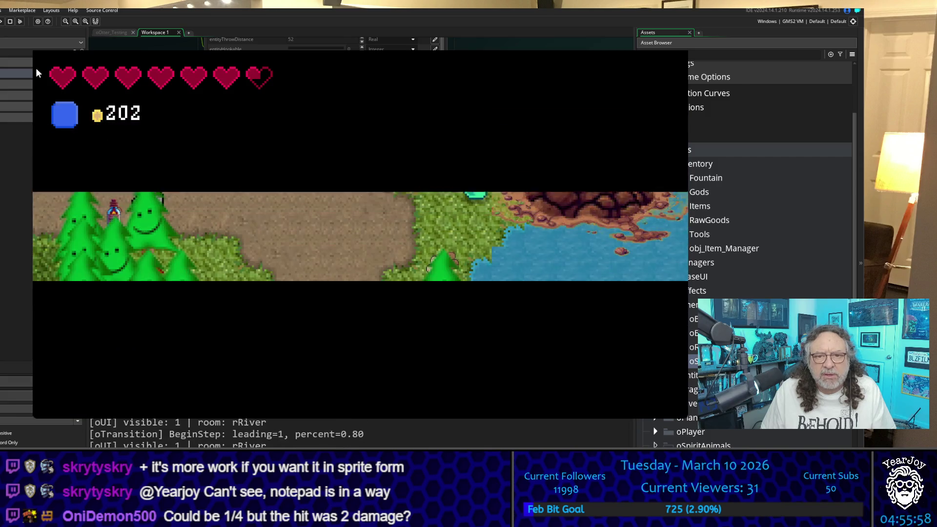
pyautogui.press('s')
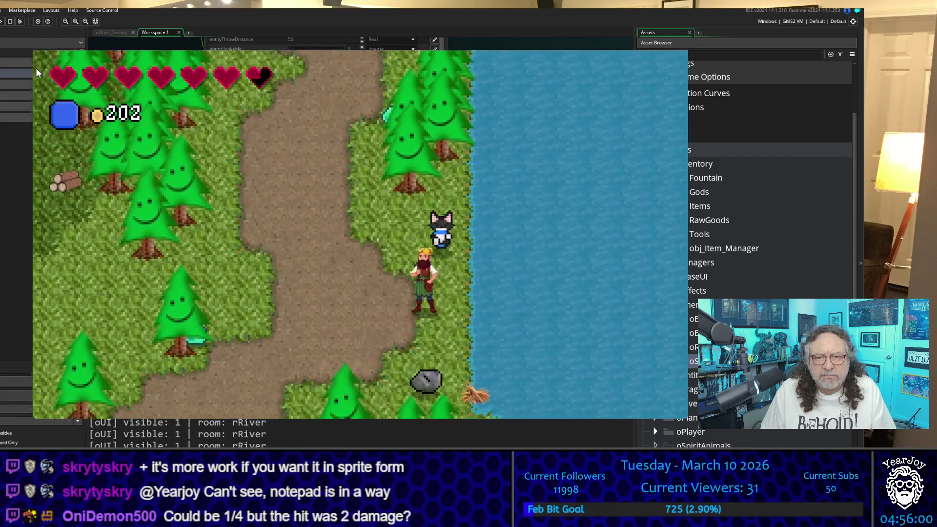
pyautogui.press('w')
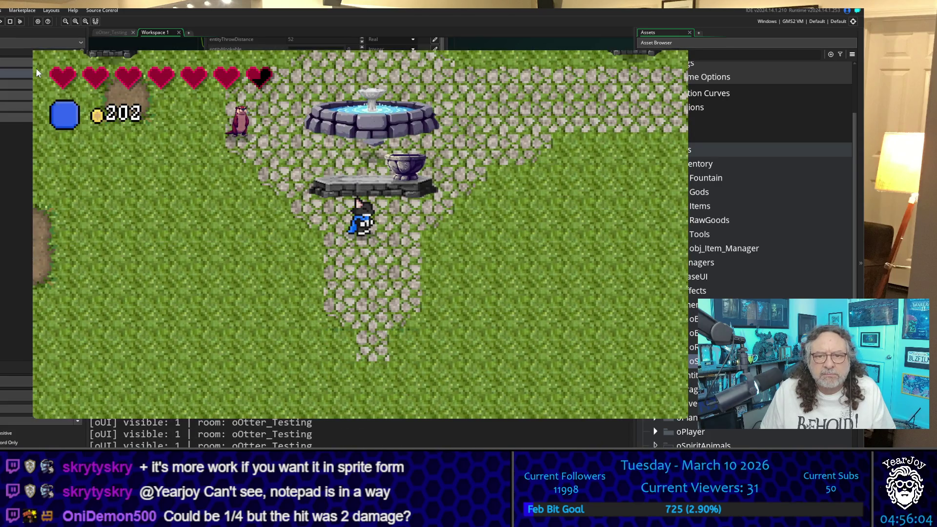
pyautogui.press('s')
pyautogui.press('d')
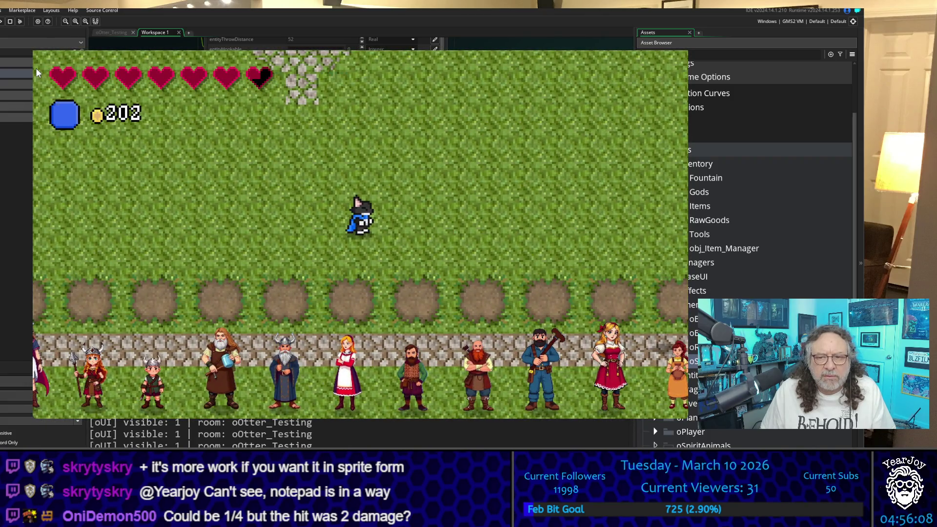
pyautogui.press('d')
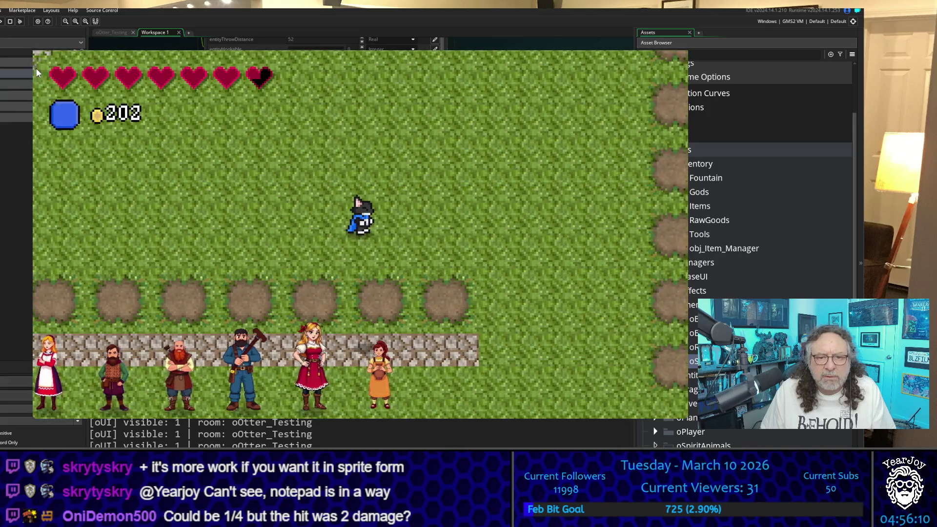
# Walk through rTown and rUnclesLand past the houses into the rMineLevel_01 entrance
pyautogui.press('a')
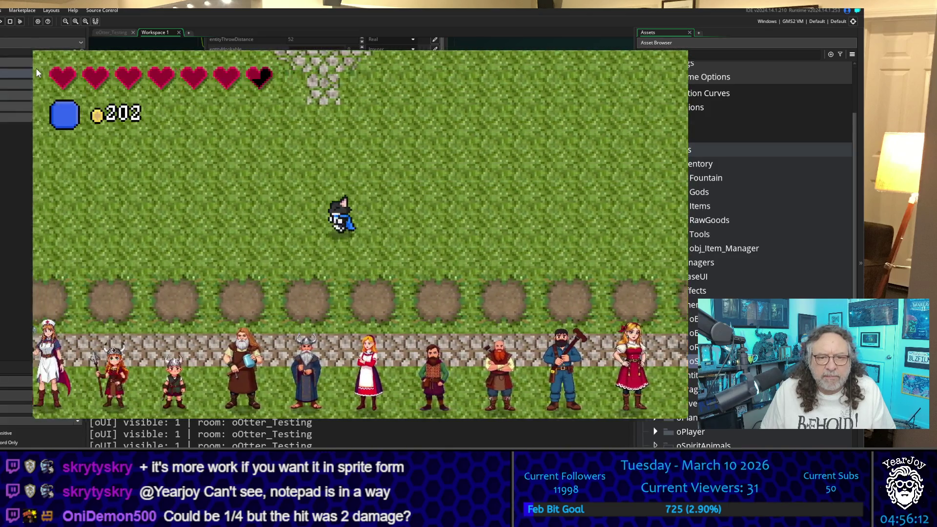
pyautogui.press('s')
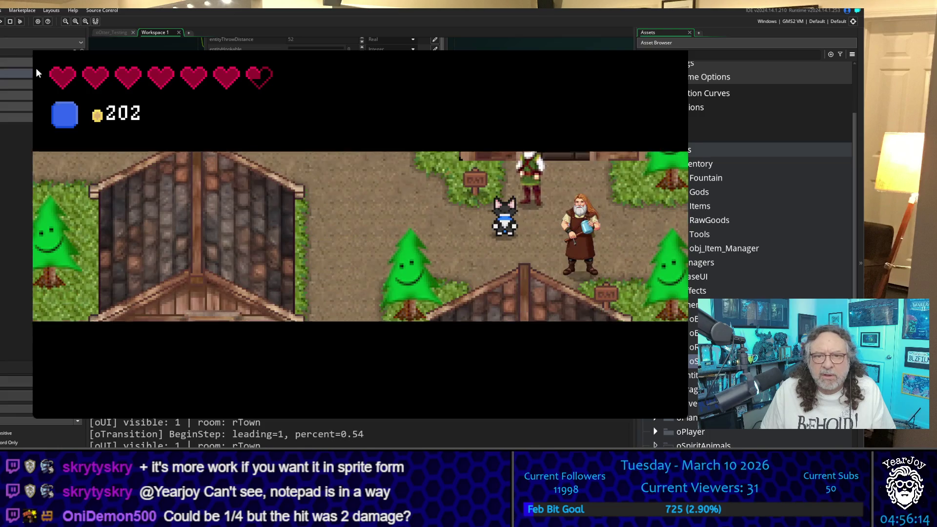
pyautogui.press('w')
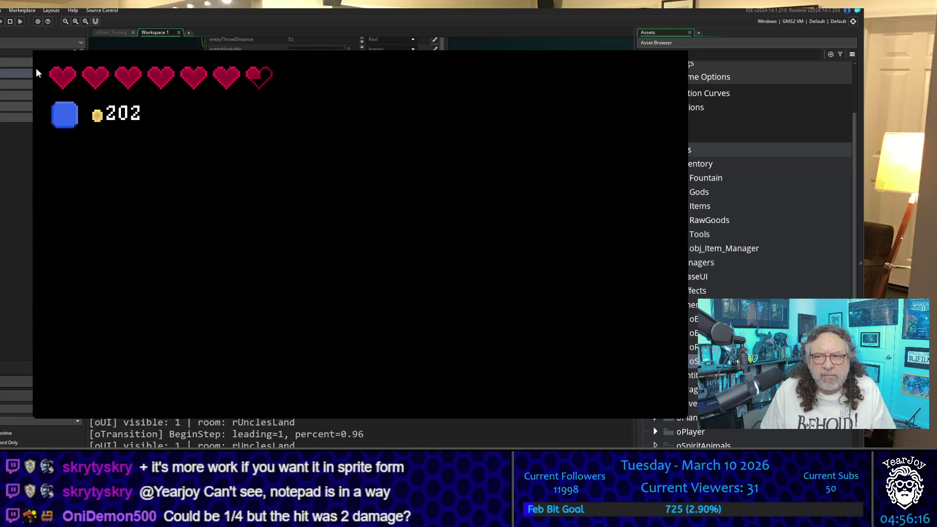
pyautogui.press('d')
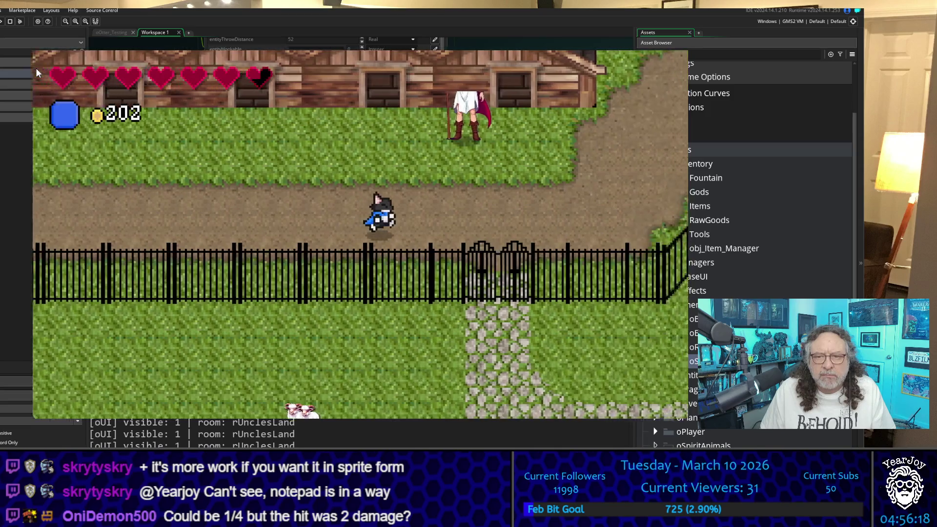
pyautogui.press('w')
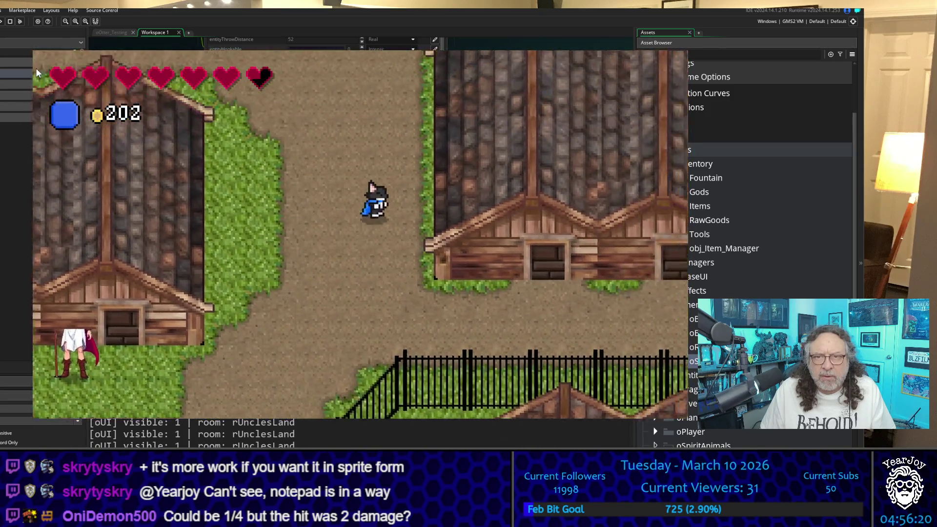
pyautogui.press('w')
pyautogui.press('d')
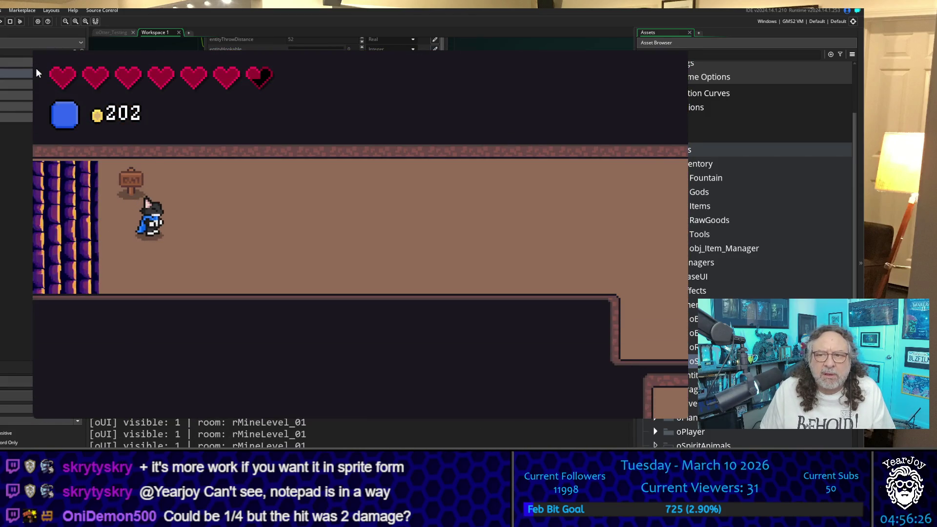
# Walk east through the mine, defeat a slime and pick up its dropped coin
pyautogui.press('d')
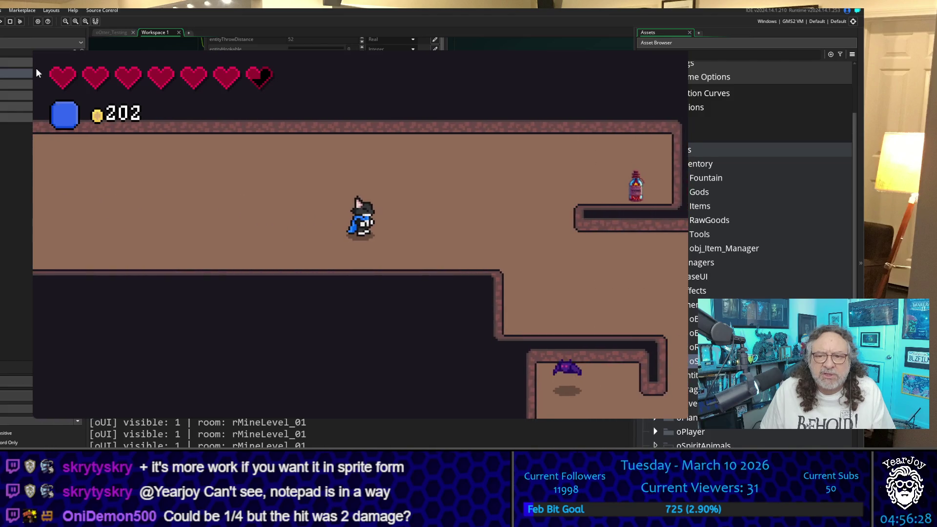
pyautogui.press('d')
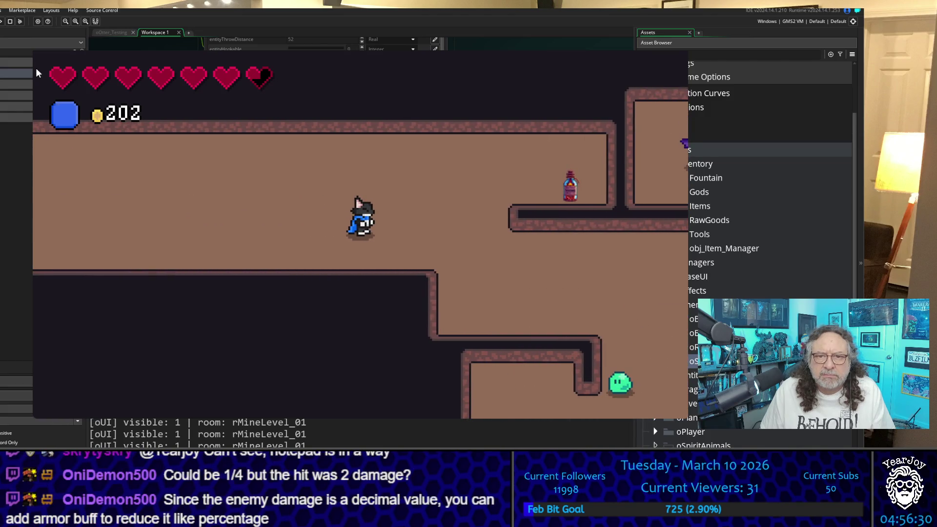
pyautogui.press('d')
pyautogui.press('s')
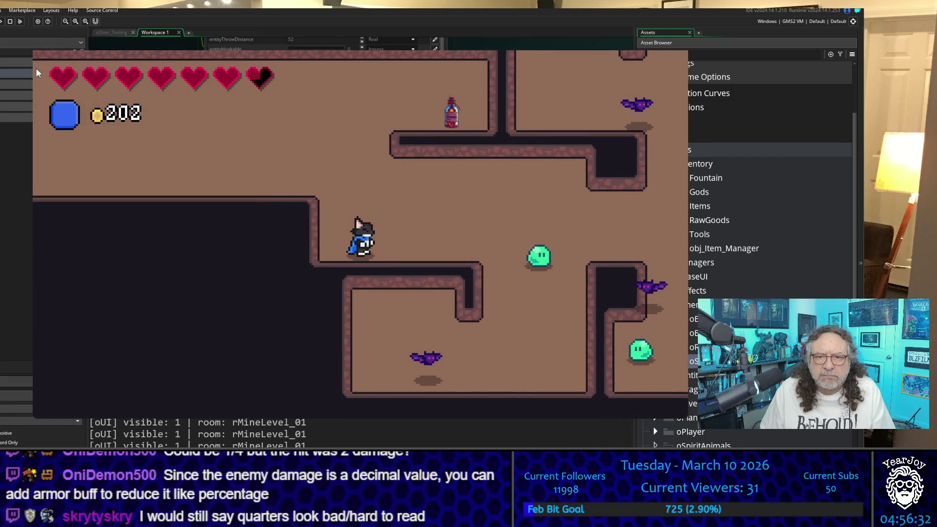
pyautogui.press('d')
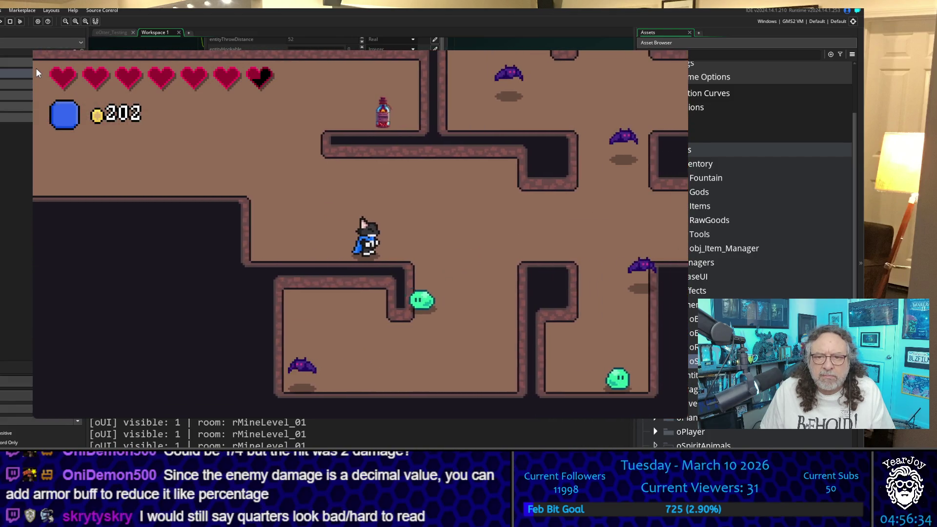
pyautogui.press('d')
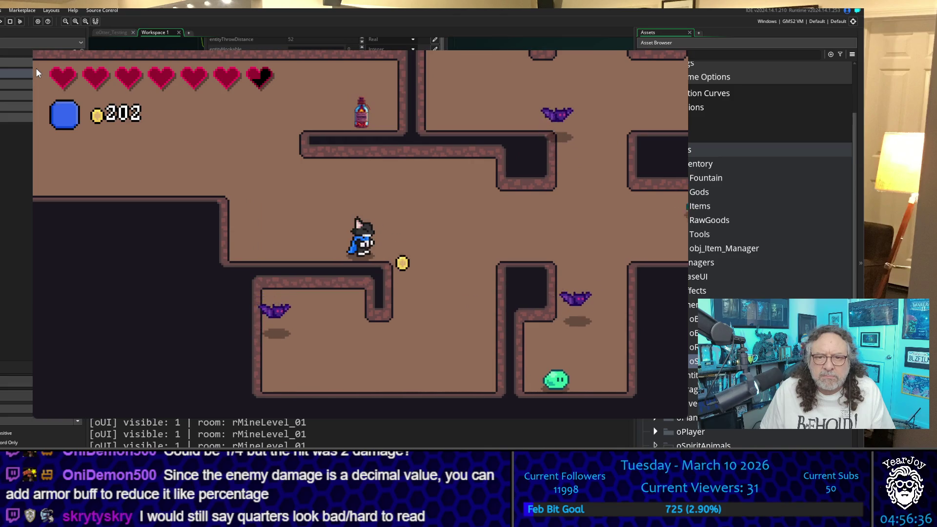
pyautogui.press('d')
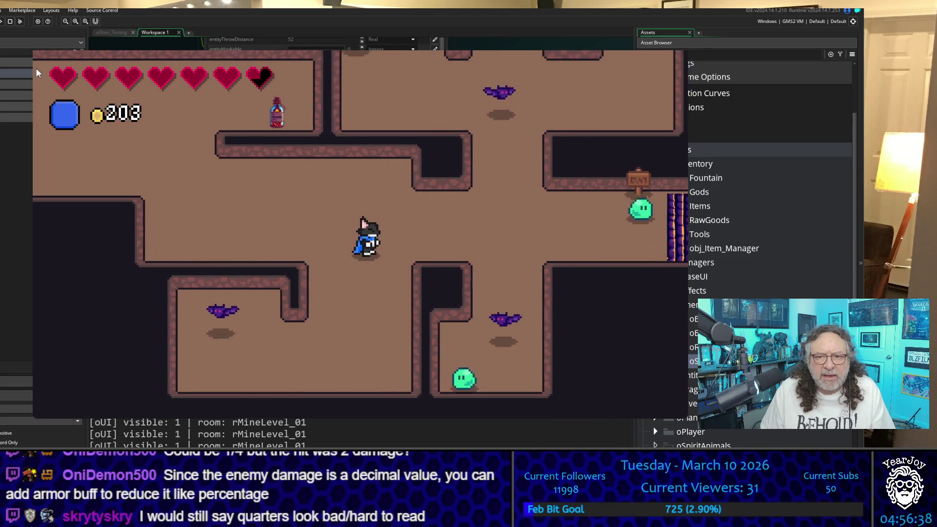
# Loop through the lower room and back west, taking bat hits down to about four and a half hearts
pyautogui.press('s')
pyautogui.press('a')
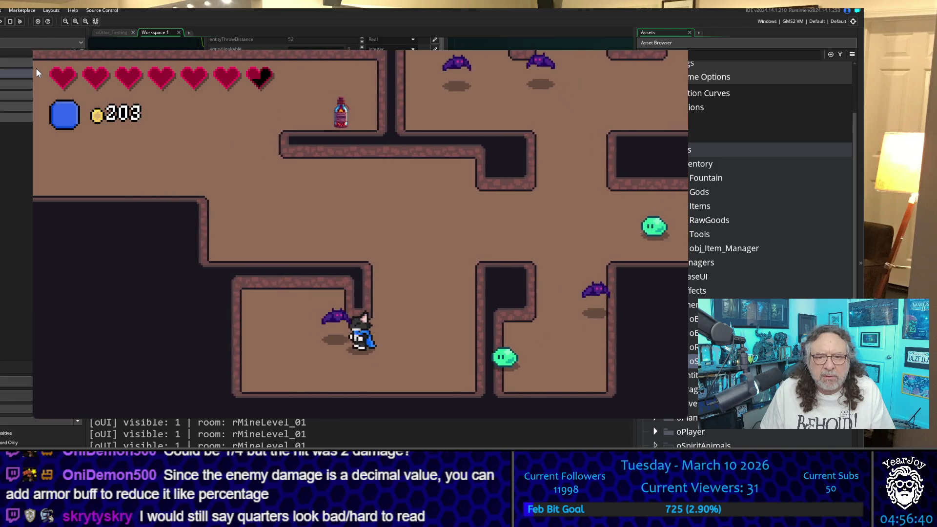
pyautogui.press('w')
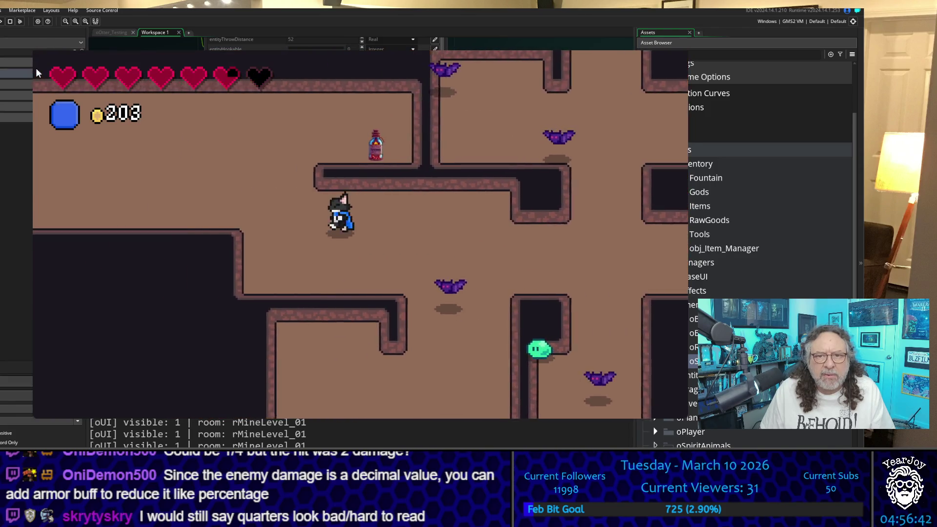
pyautogui.press('a')
pyautogui.press('w')
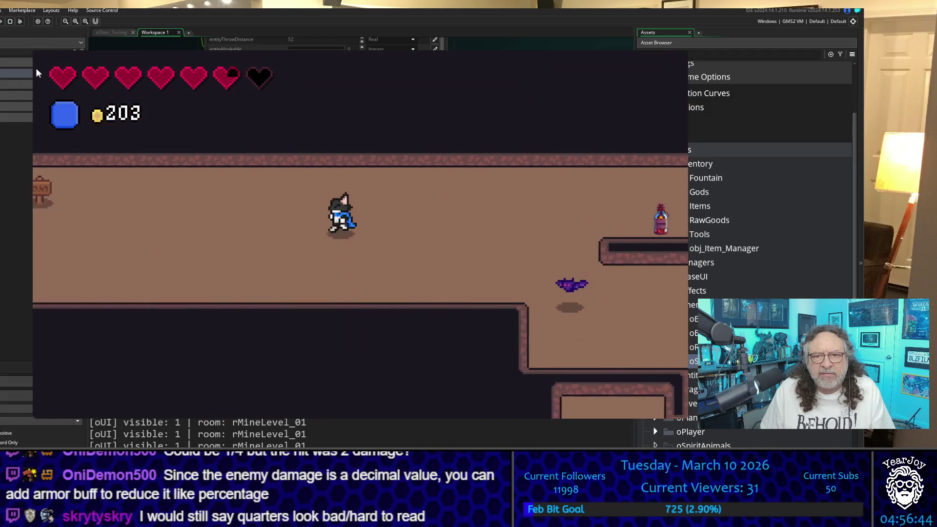
pyautogui.press('s')
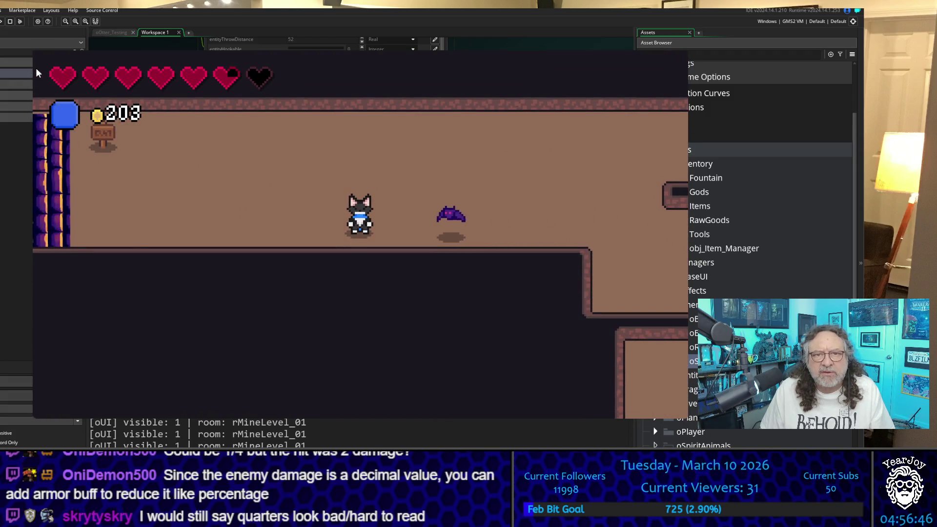
pyautogui.press('a')
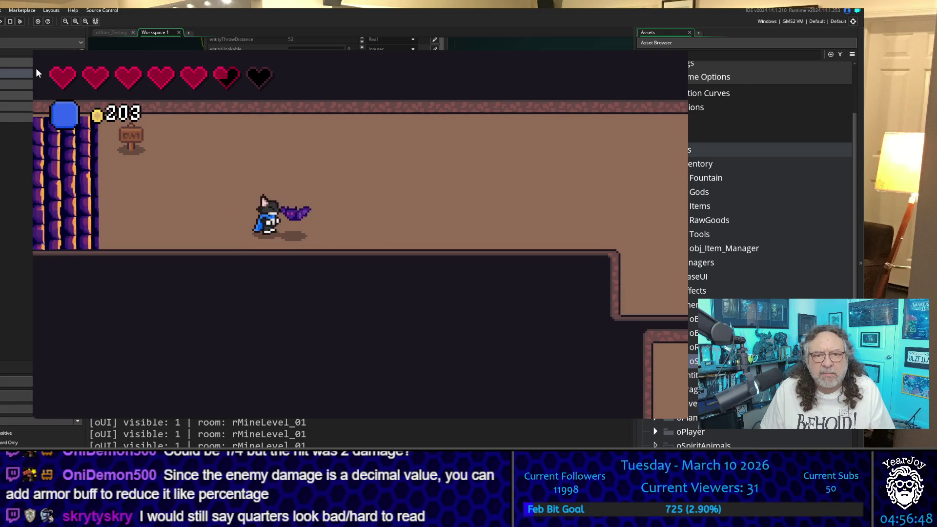
pyautogui.press('a')
pyautogui.press('d')
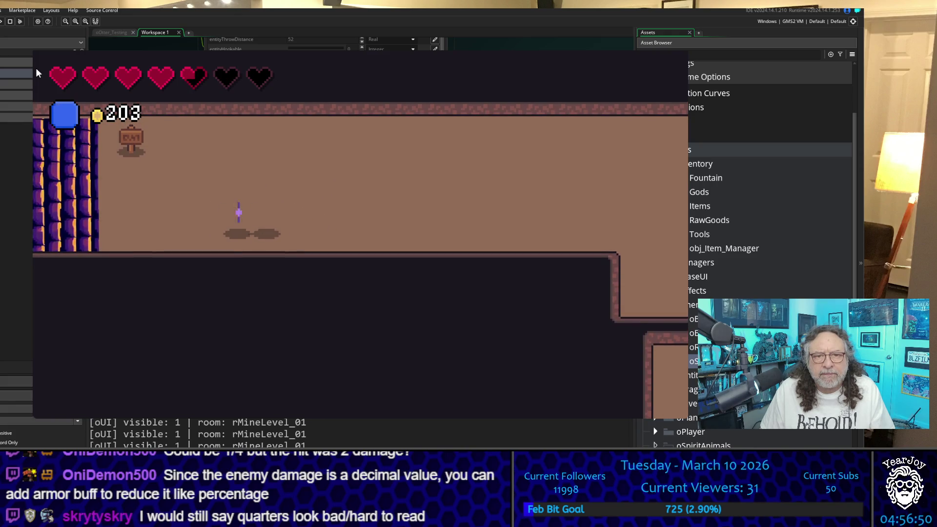
pyautogui.press('d')
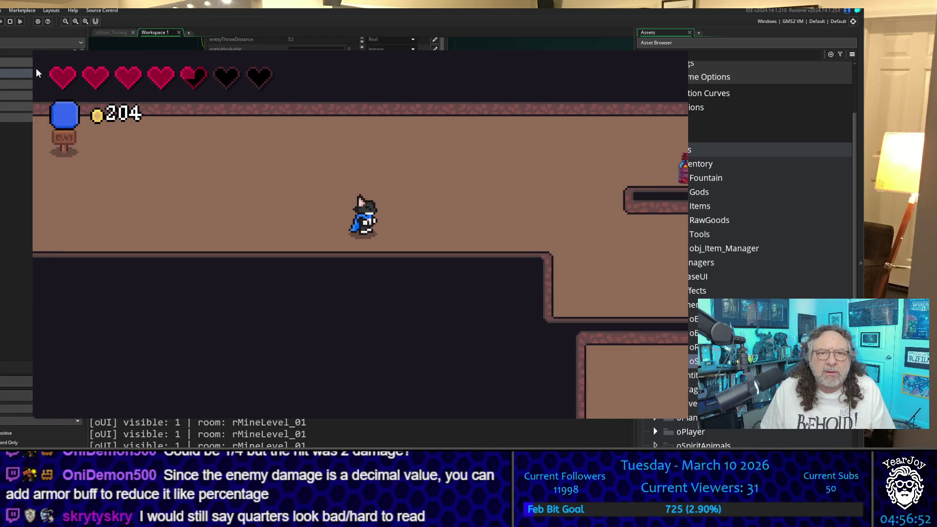
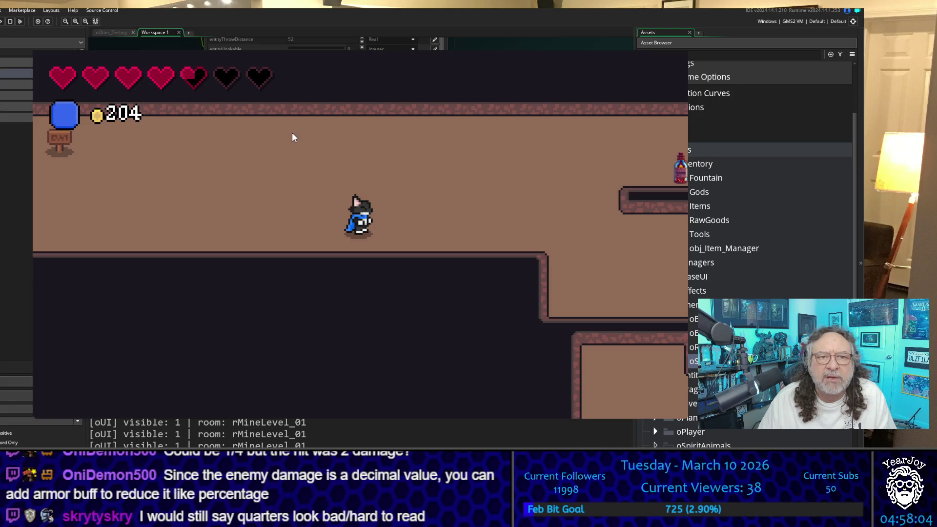
# Walk the player up and right through rMineLevel_01 to pick up the potion
pyautogui.press('w')
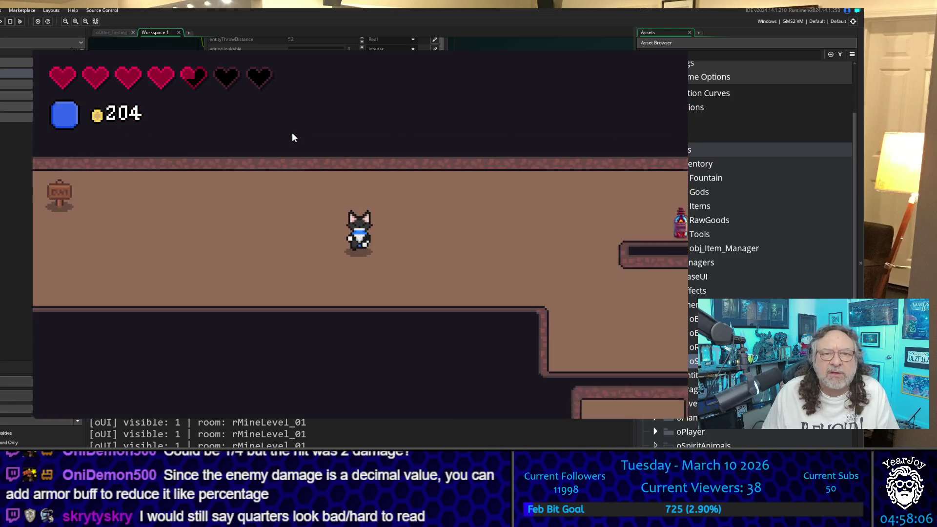
pyautogui.press('w')
pyautogui.press('d')
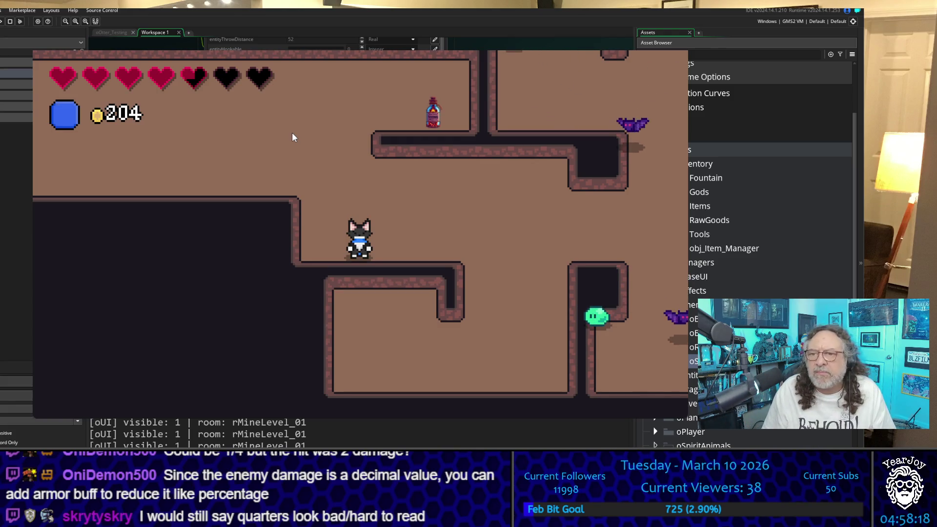
pyautogui.press('w')
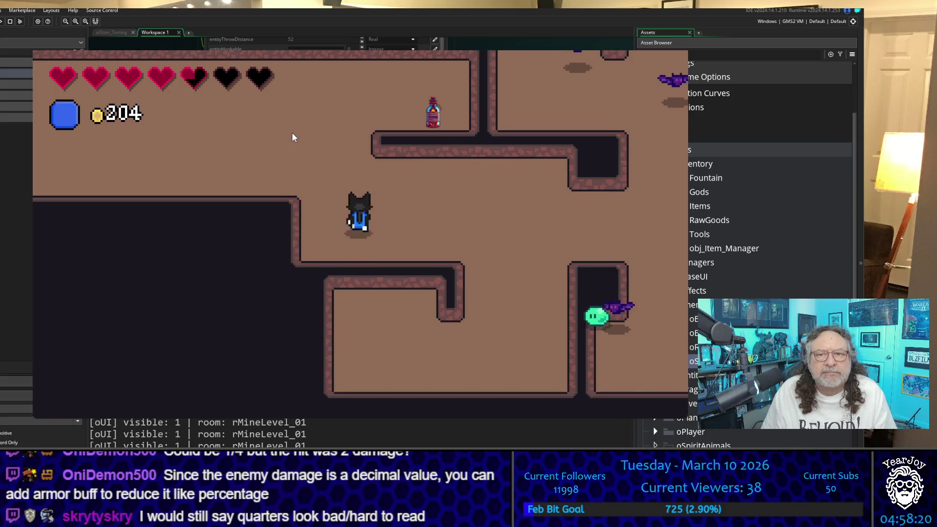
pyautogui.press('w')
pyautogui.press('d')
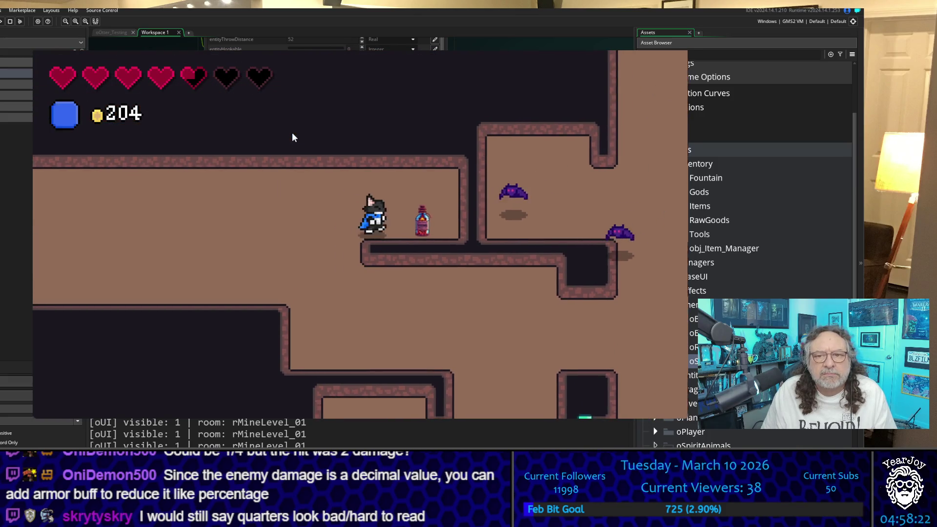
pyautogui.press('d')
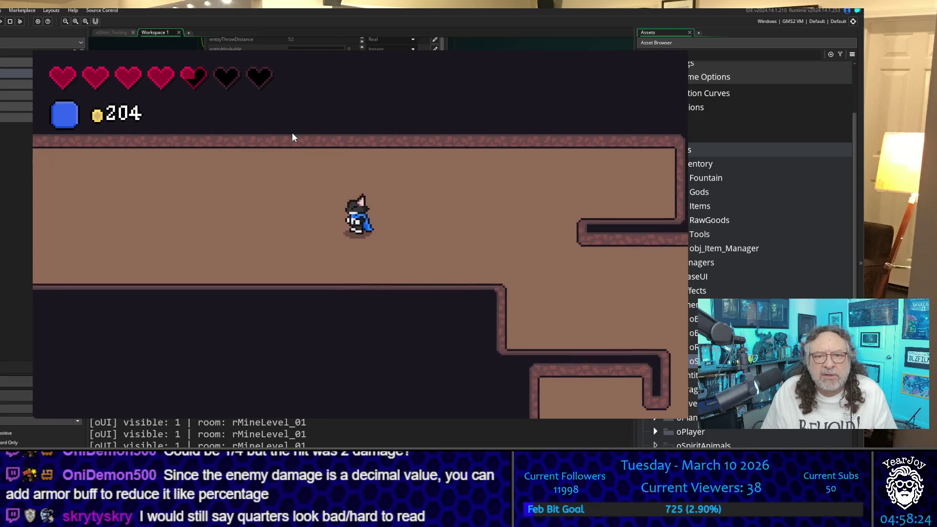
# Walk back toward the signpost, check the inventory shows x3 and x1 items, then close the game
pyautogui.press('a')
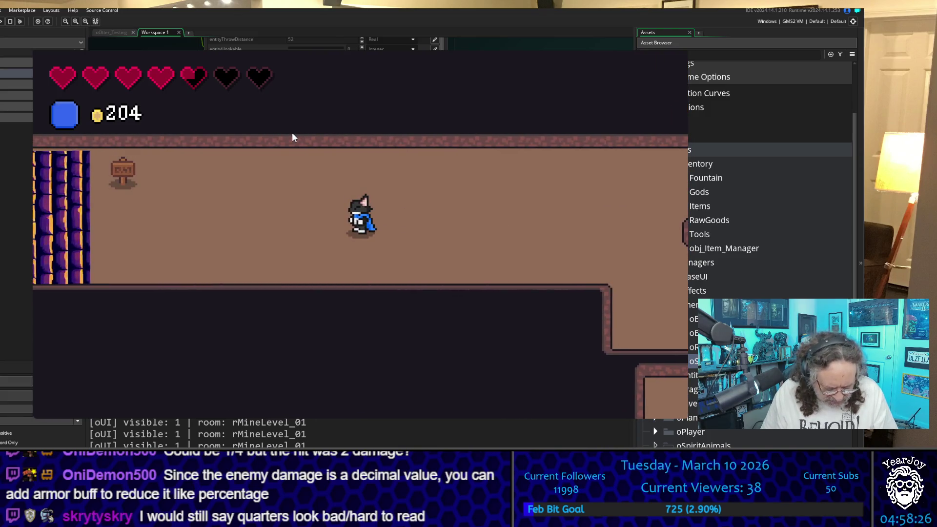
pyautogui.press('i')
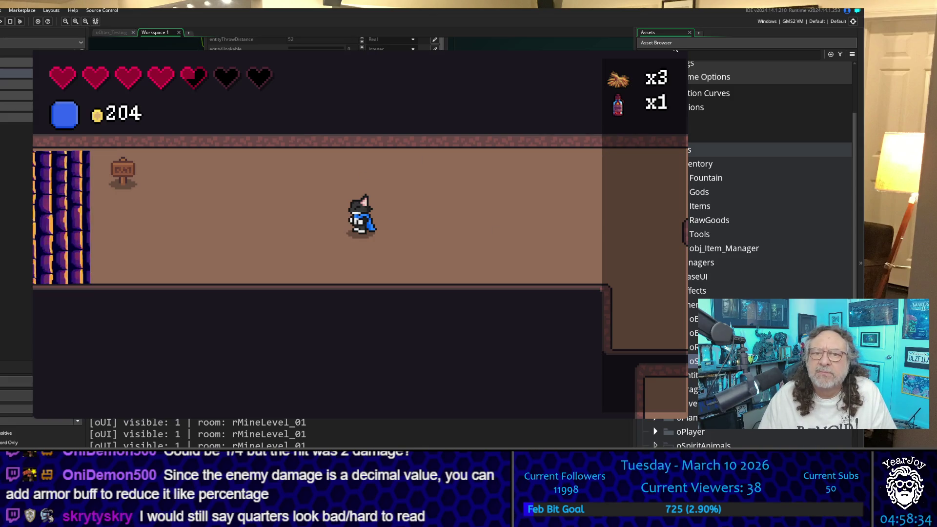
pyautogui.press('Escape')
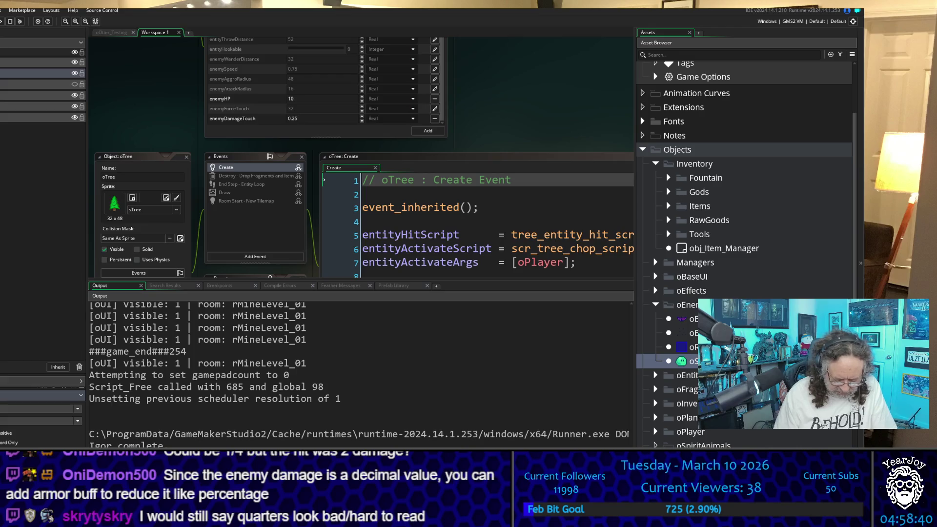
# Show the Health search results and open oPlayerHealth at its match in a wider code window
pyautogui.press('Return')
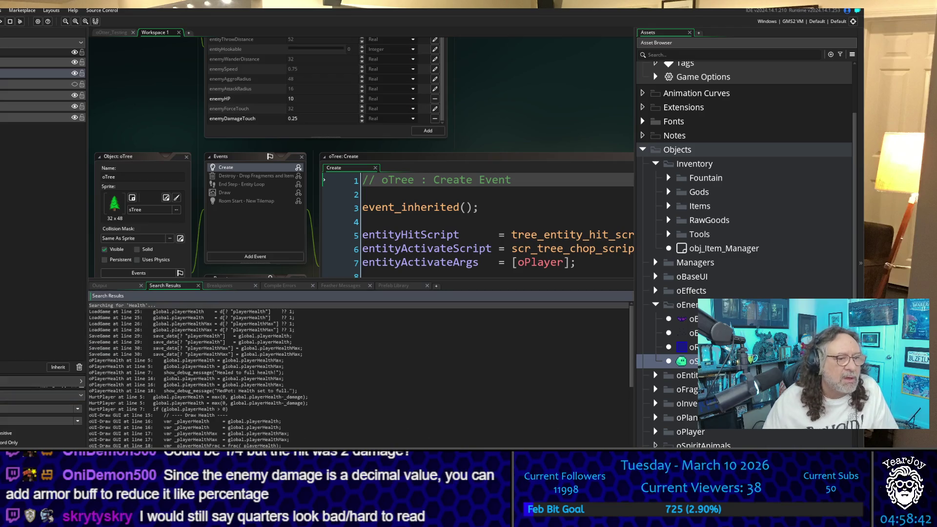
pyautogui.scroll(-1, 385, 437)
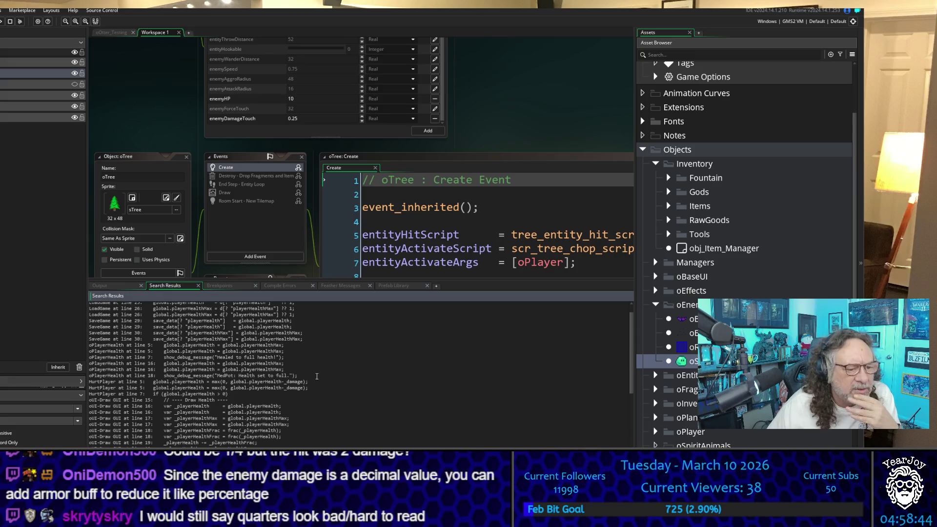
pyautogui.doubleClick(268, 346)
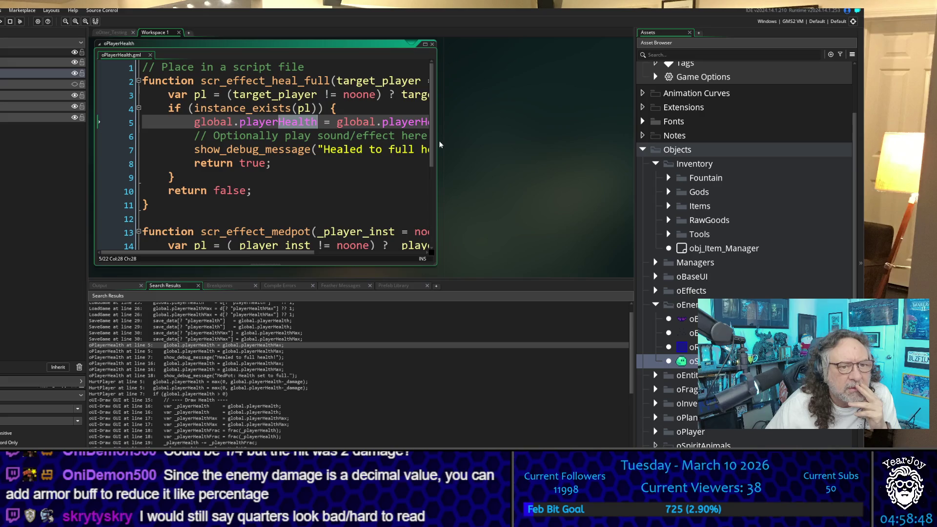
pyautogui.moveTo(436, 144); pyautogui.dragTo(630, 145)
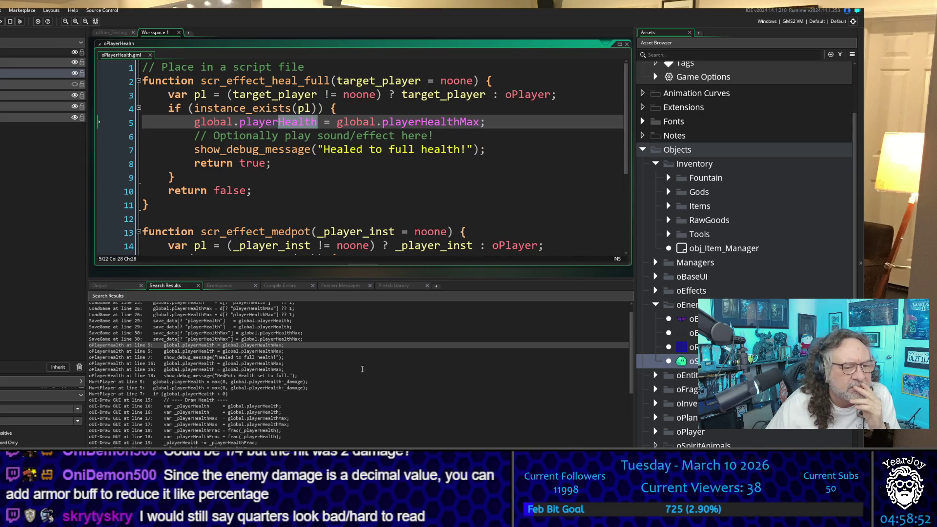
# Review the Health and playerHealthMax matches in LoadGame, then return to oPlayerHealth line 5
pyautogui.scroll(1, 260, 350)
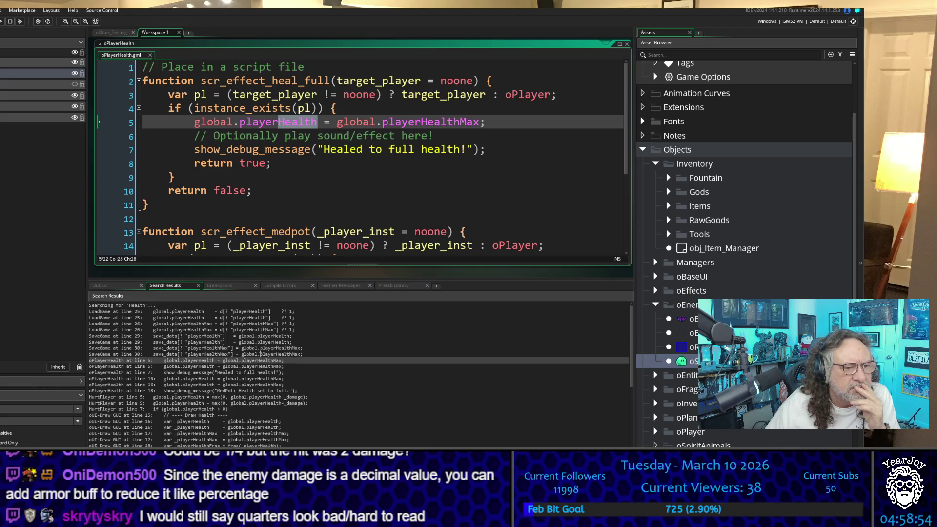
pyautogui.doubleClick(256, 312)
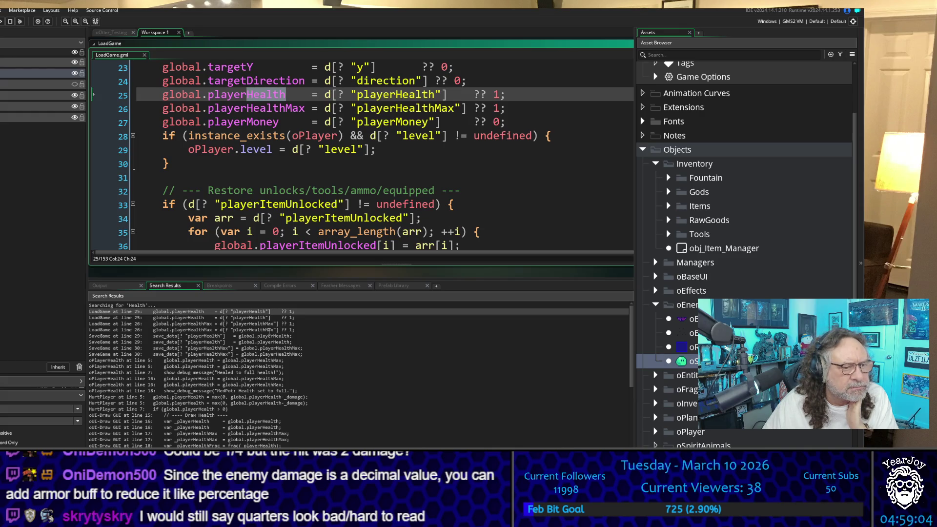
pyautogui.doubleClick(269, 330)
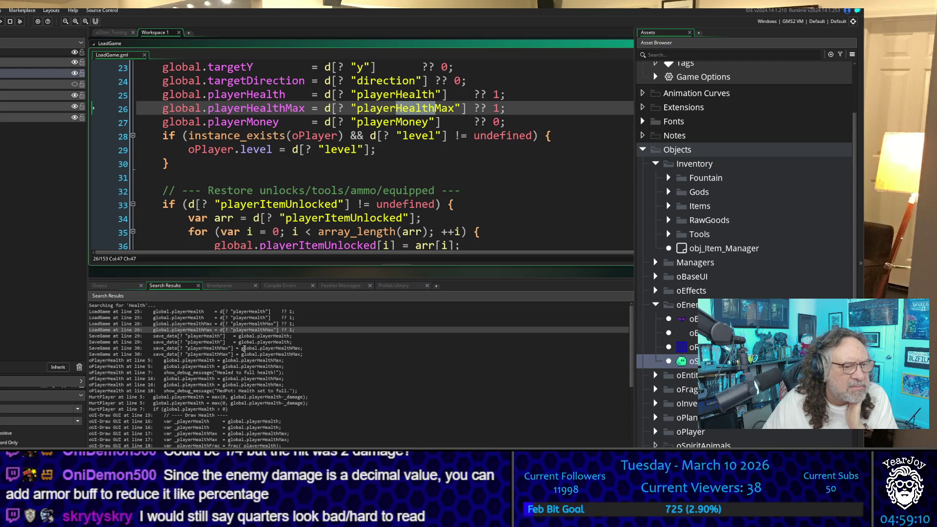
pyautogui.scroll(-1, 244, 348)
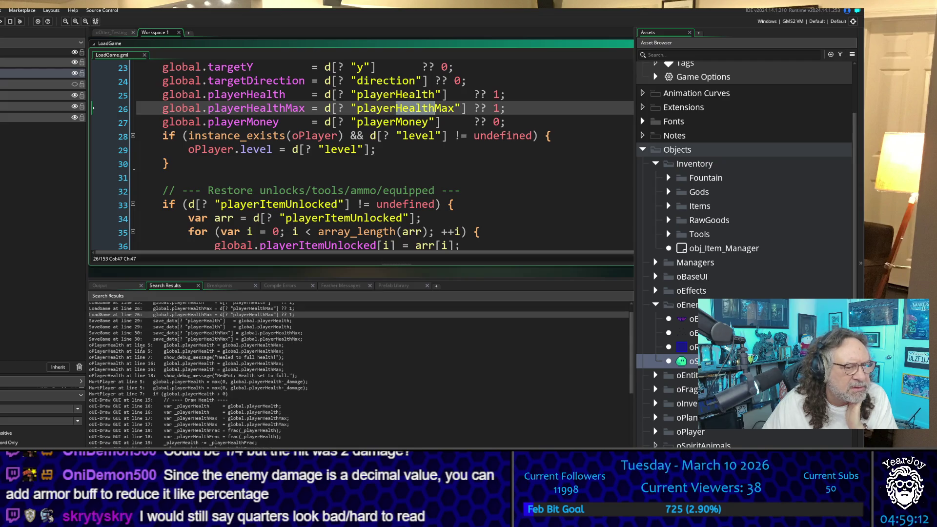
pyautogui.doubleClick(142, 347)
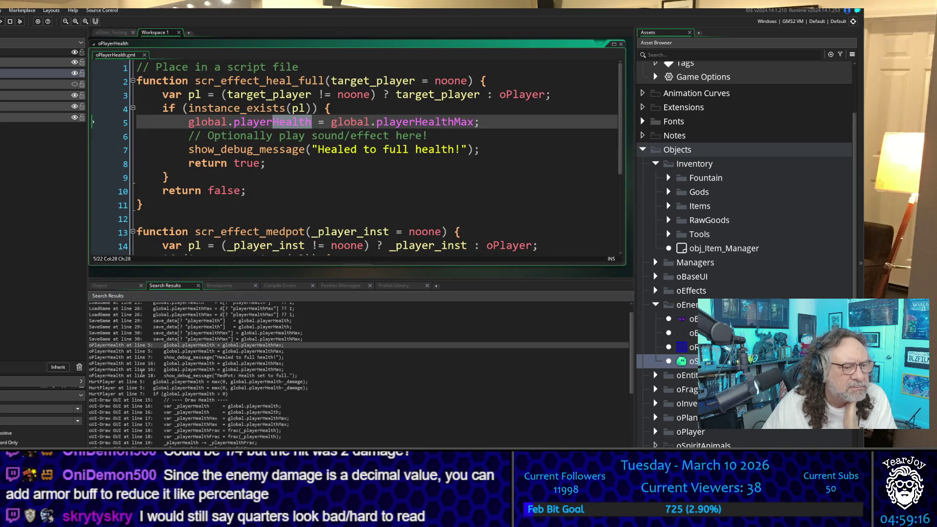
# Go to obj_Item_Manager's Create event at the MedPot item definition
pyautogui.scroll(-2, 141, 374)
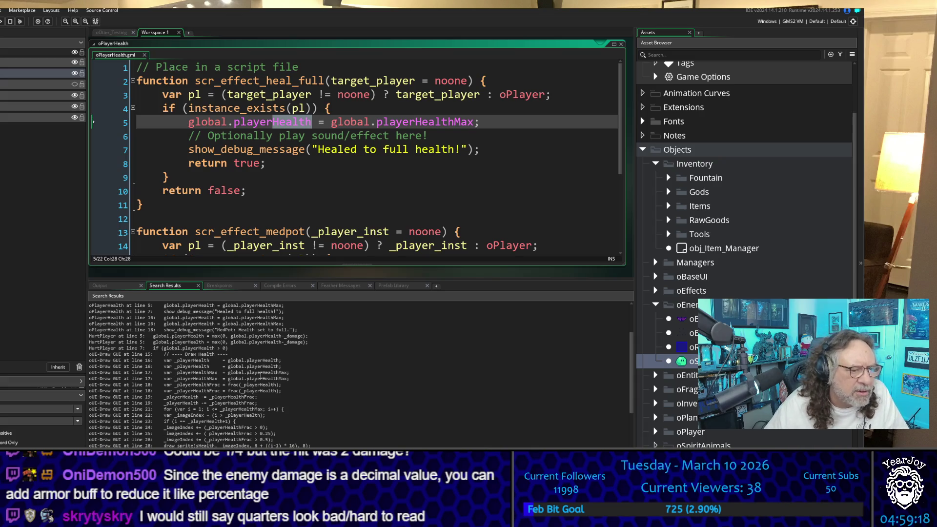
pyautogui.scroll(-4, 261, 376)
pyautogui.scroll(-3, 295, 398)
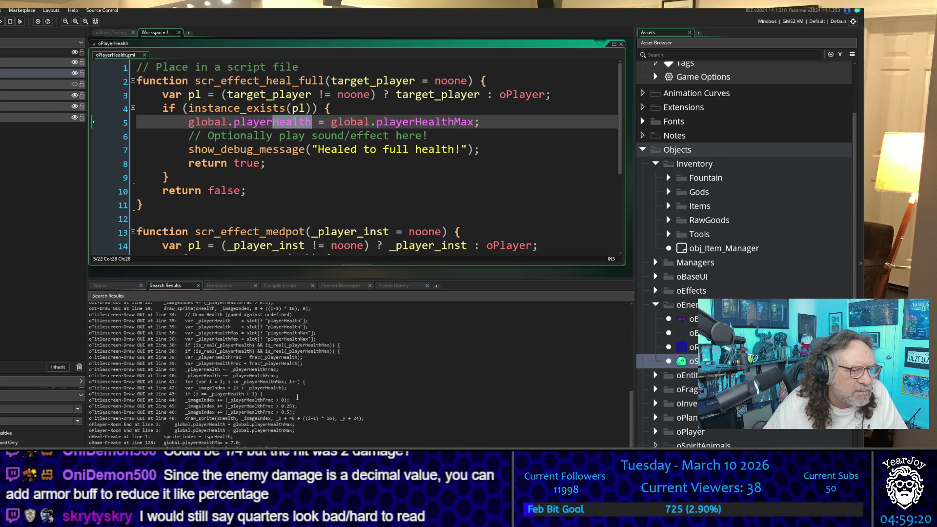
pyautogui.scroll(-3, 297, 397)
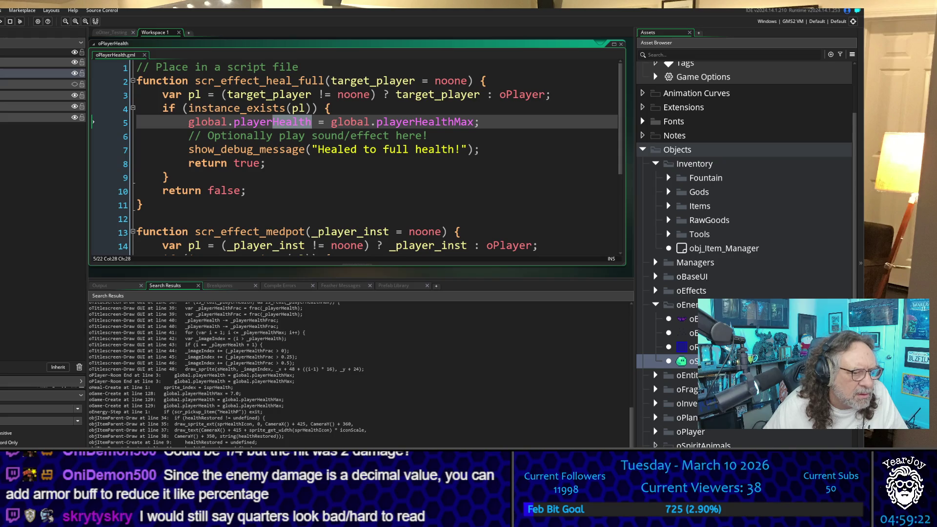
pyautogui.hotkey('ctrl', 'Tab')
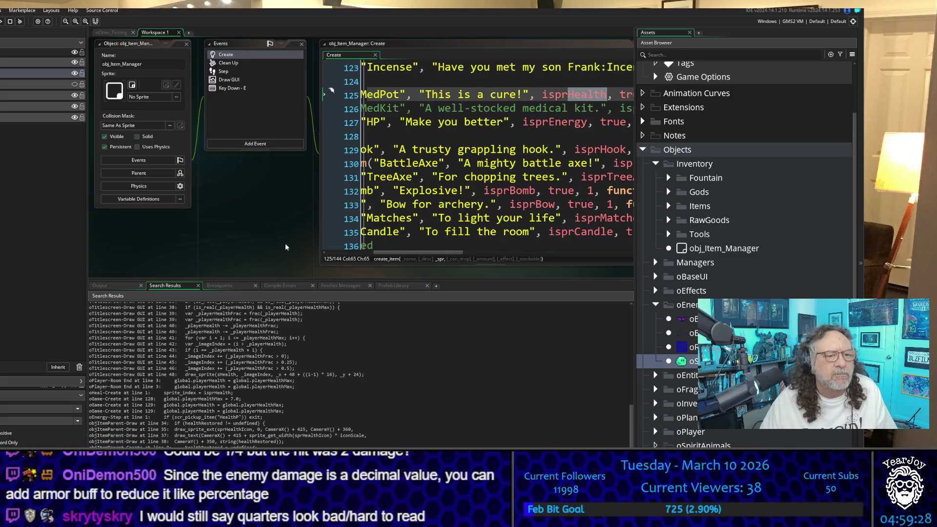
# Enlarge the Item Manager code window to show full item lines 123-136
pyautogui.hscroll(3, 259, 212)
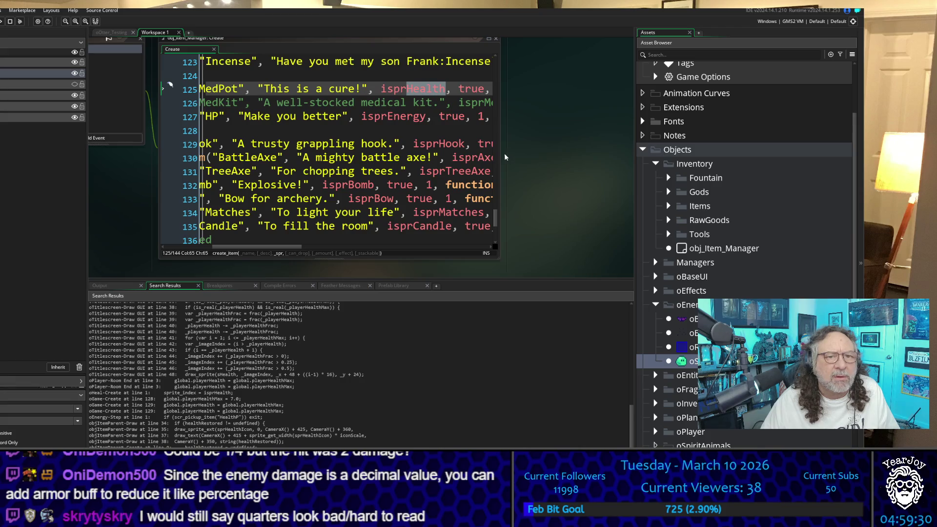
pyautogui.moveTo(500, 153); pyautogui.dragTo(841, 172)
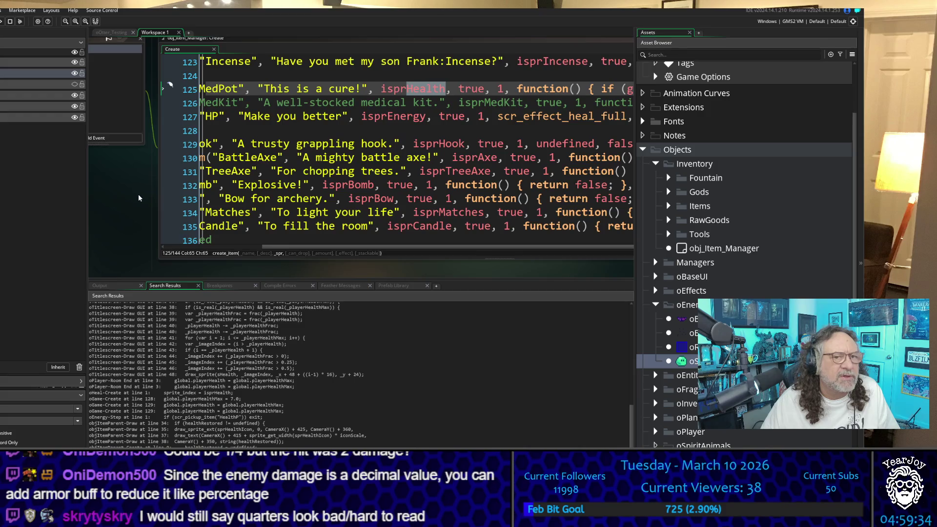
pyautogui.moveTo(139, 197); pyautogui.dragTo(99, 173)
pyautogui.moveTo(562, 261)
pyautogui.mouseDown()
pyautogui.moveTo(449, 262)
pyautogui.moveTo(347, 292)
pyautogui.mouseUp()
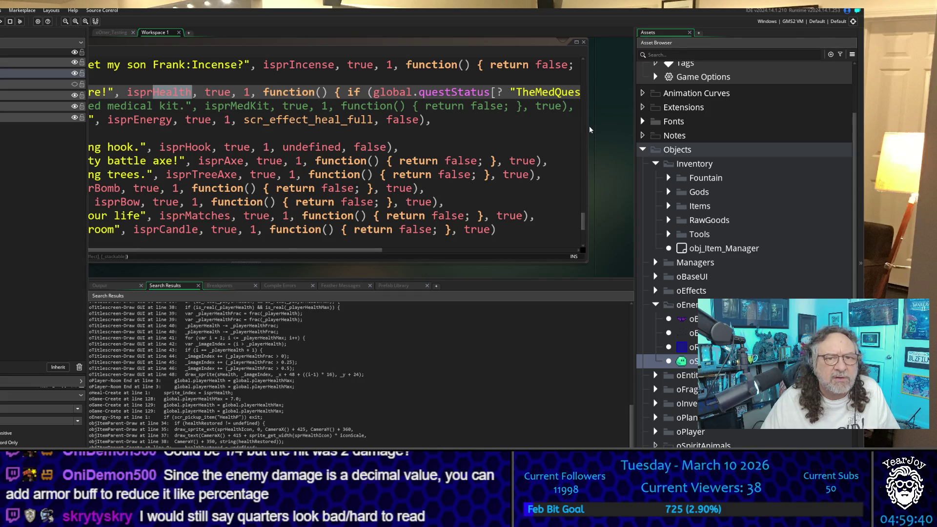
pyautogui.moveTo(588, 126); pyautogui.dragTo(684, 152)
pyautogui.moveTo(511, 275)
pyautogui.mouseDown()
pyautogui.moveTo(431, 276)
pyautogui.moveTo(333, 300)
pyautogui.mouseUp()
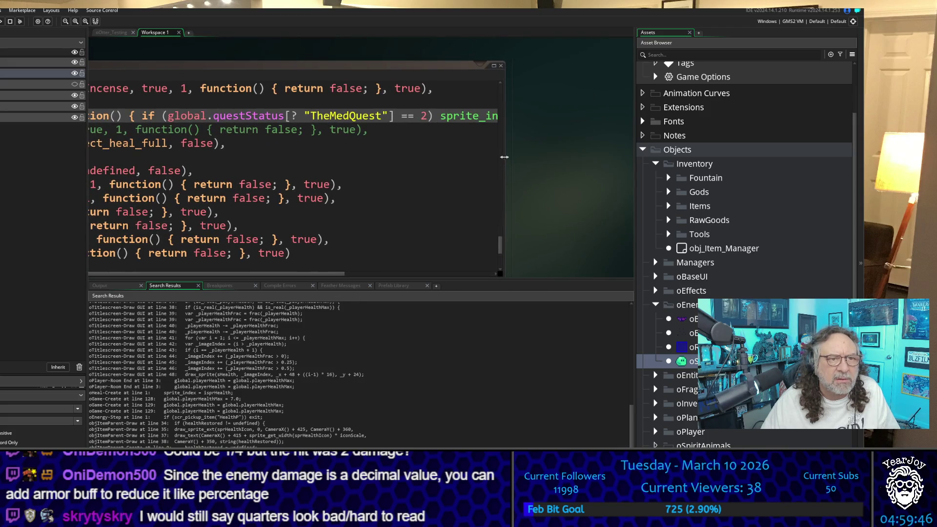
pyautogui.moveTo(506, 155); pyautogui.dragTo(689, 159)
pyautogui.moveTo(246, 51); pyautogui.dragTo(563, 47)
pyautogui.moveTo(317, 60); pyautogui.dragTo(444, 61)
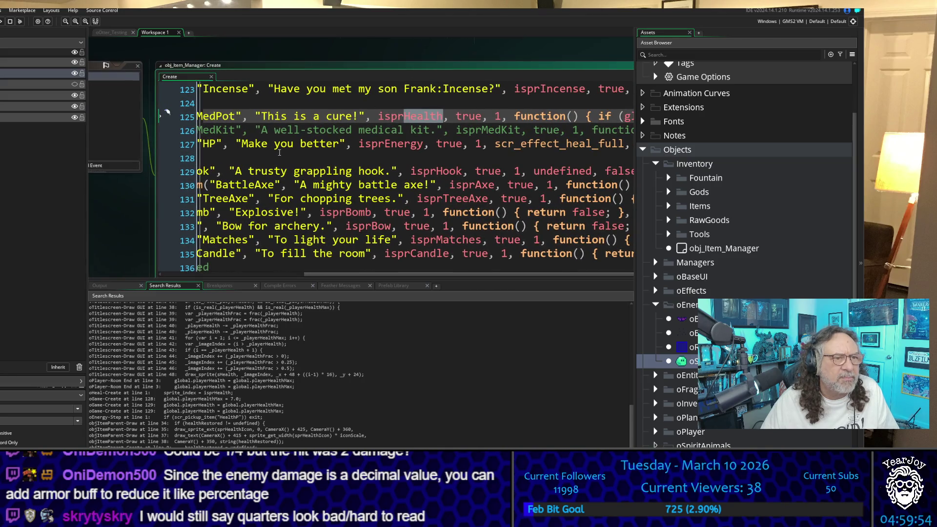
# Search scr_effect_heal_full from the HP item line and open its definition in oPlayerHealth
pyautogui.scroll(-2, 281, 148)
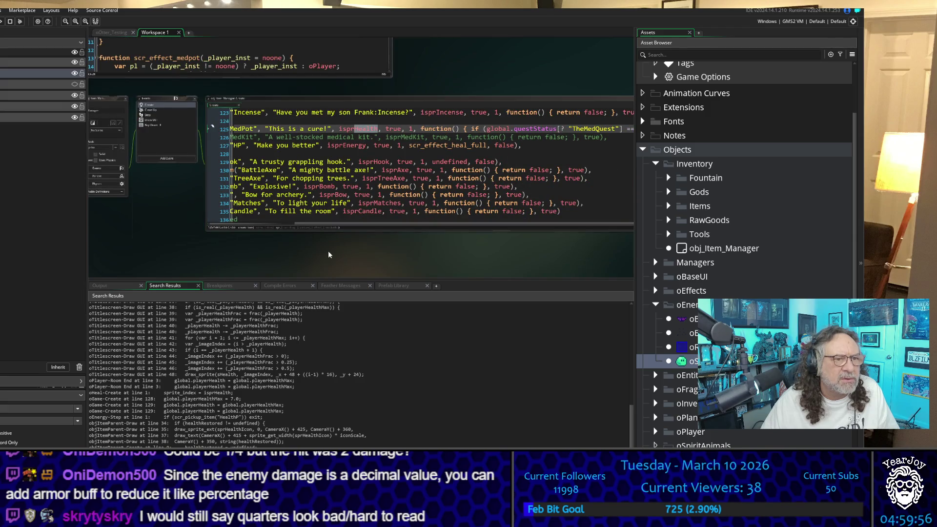
pyautogui.scroll(-1, 255, 254)
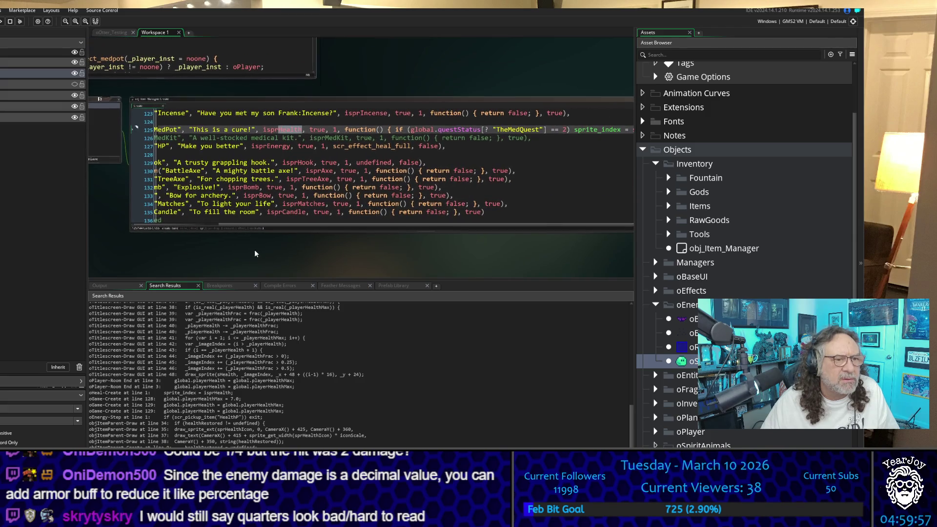
pyautogui.click(173, 222)
pyautogui.hscroll(-3, 272, 202)
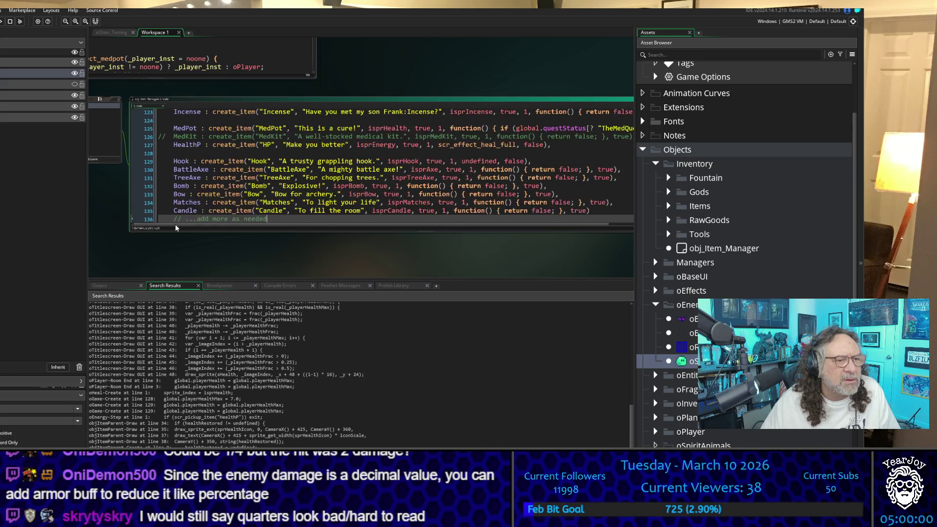
pyautogui.click(218, 178)
pyautogui.scroll(2, 282, 151)
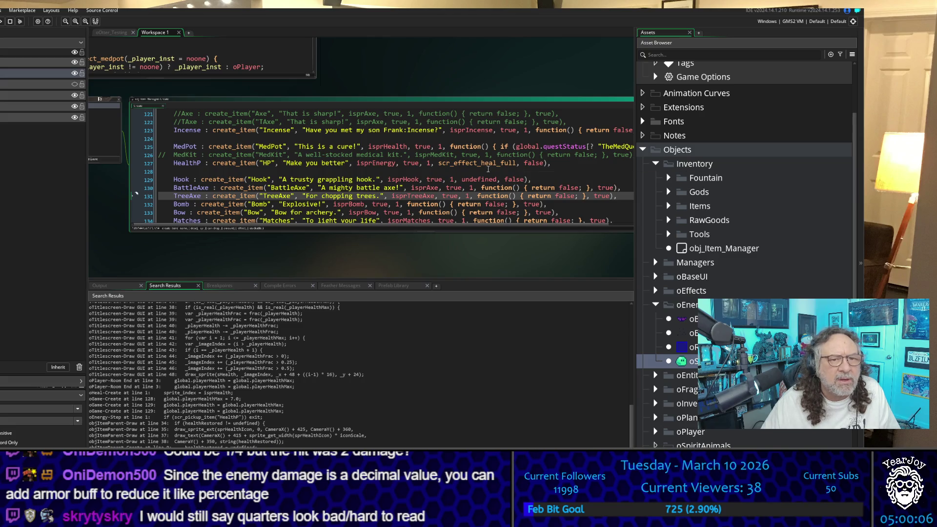
pyautogui.doubleClick(477, 164)
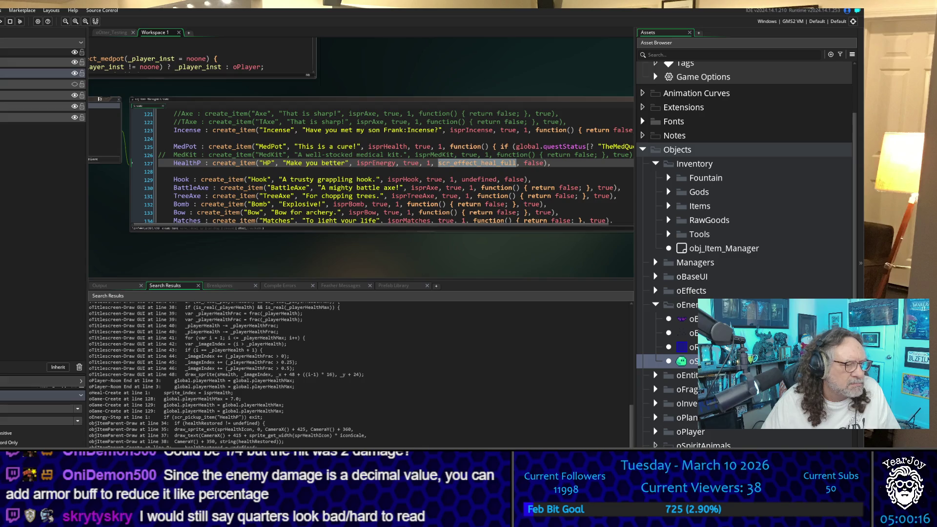
pyautogui.doubleClick(239, 318)
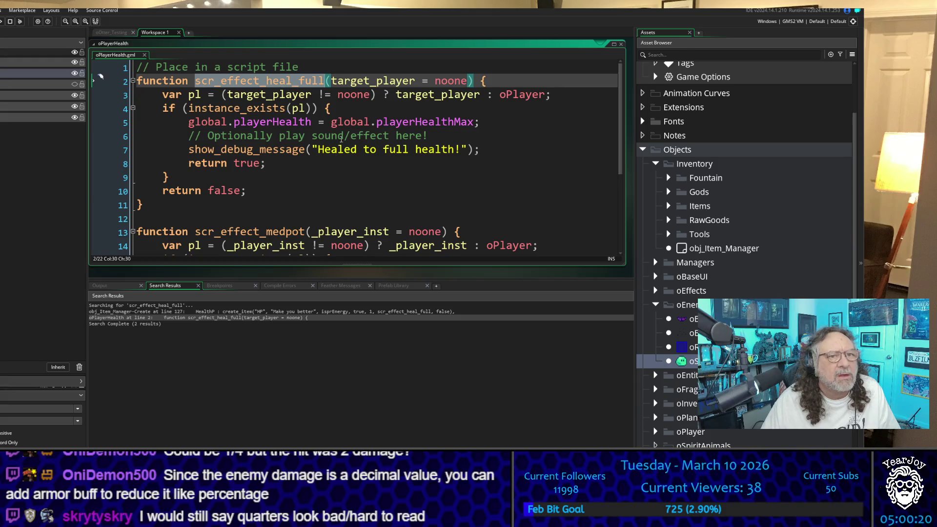
# Bring more Item Manager code into view and expand the oEntities objects folder
pyautogui.scroll(-1, 340, 141)
pyautogui.scroll(-1, 345, 138)
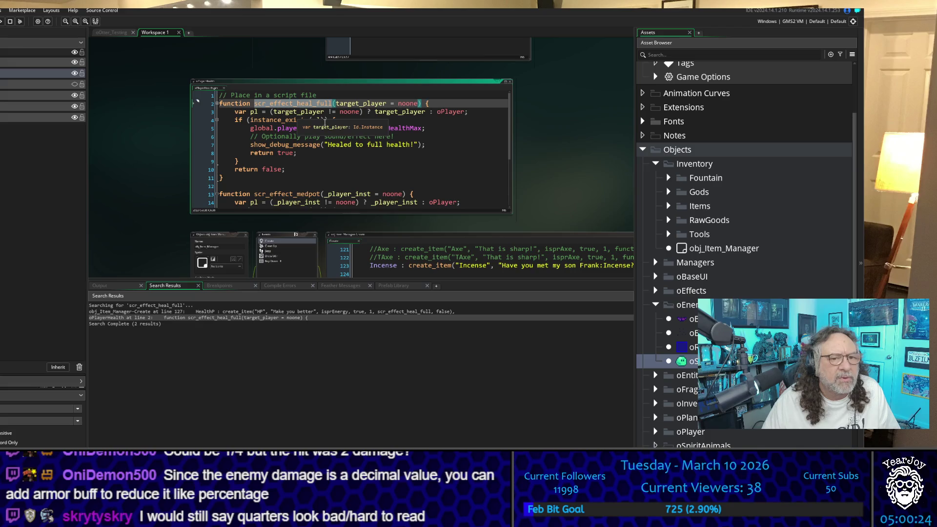
pyautogui.scroll(-2, 461, 257)
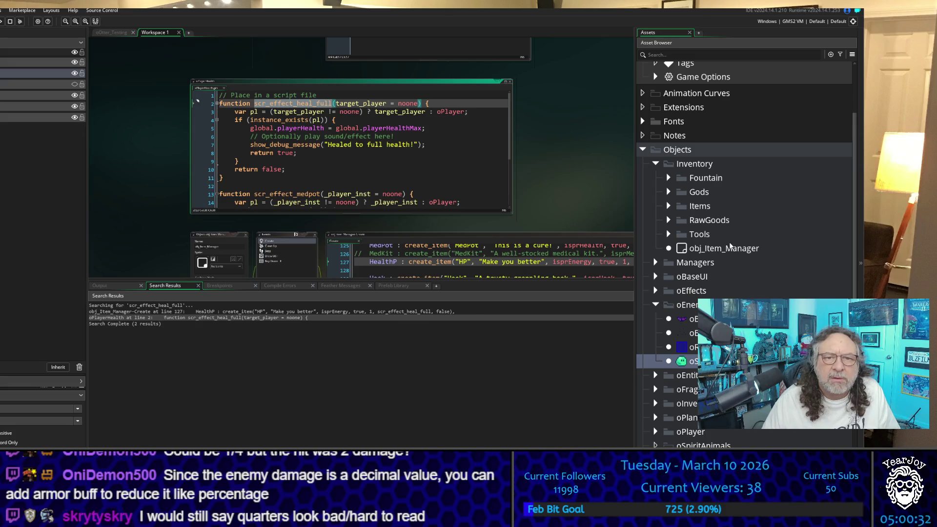
pyautogui.moveTo(575, 219); pyautogui.dragTo(489, 127)
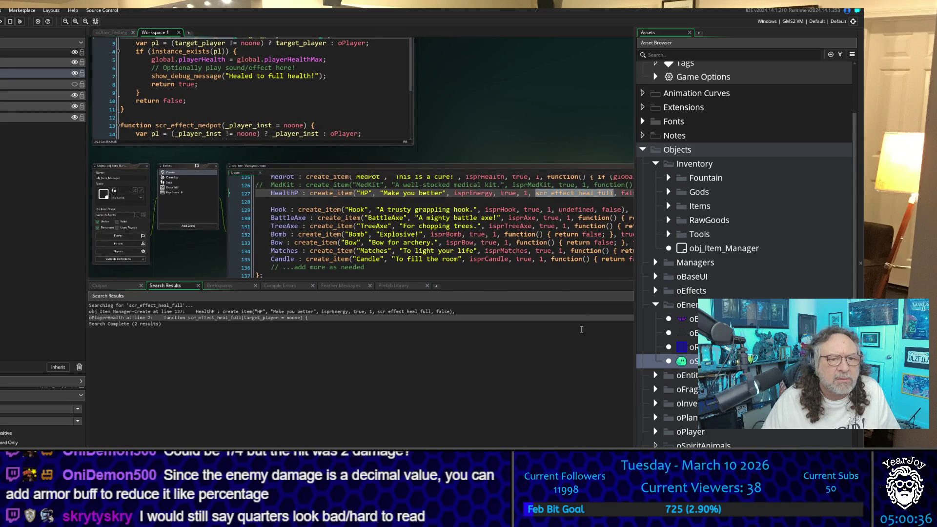
pyautogui.scroll(-2, 744, 244)
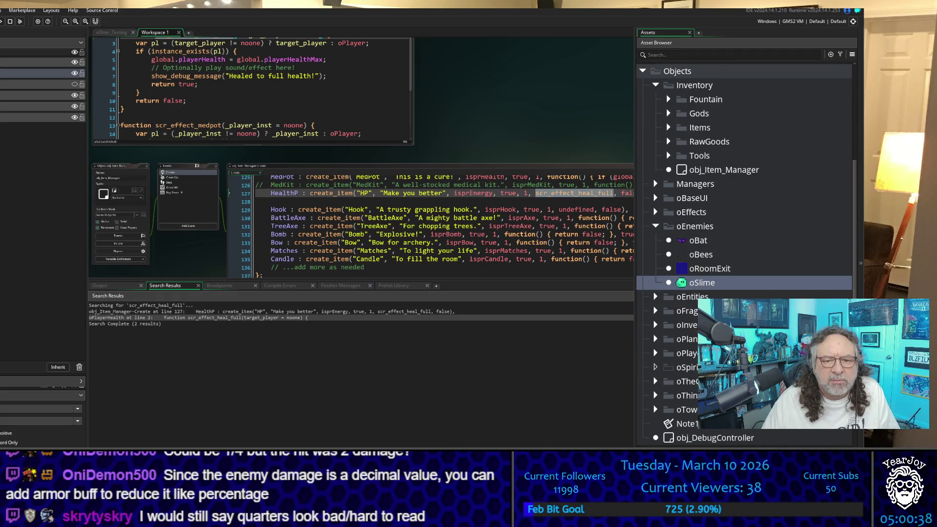
pyautogui.click(656, 296)
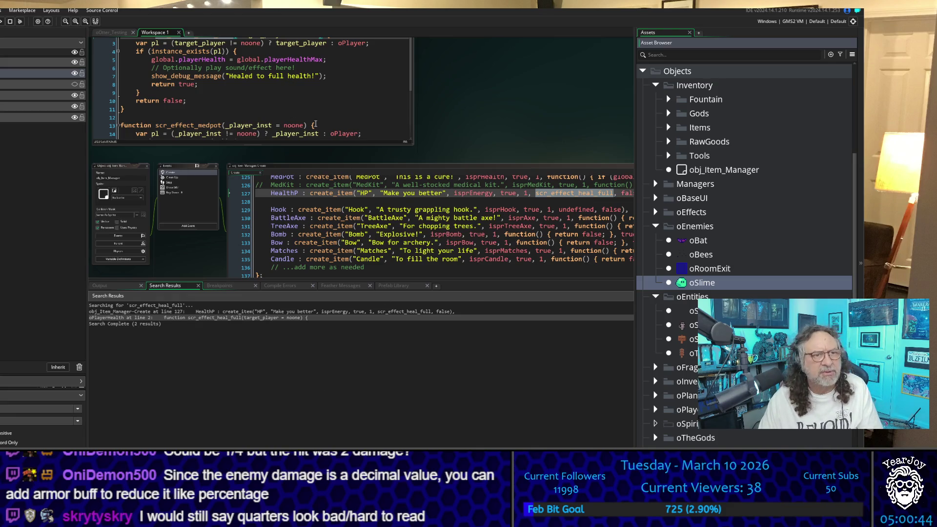
# Run the game with F5 and load The Mines save slot
pyautogui.press('F5')
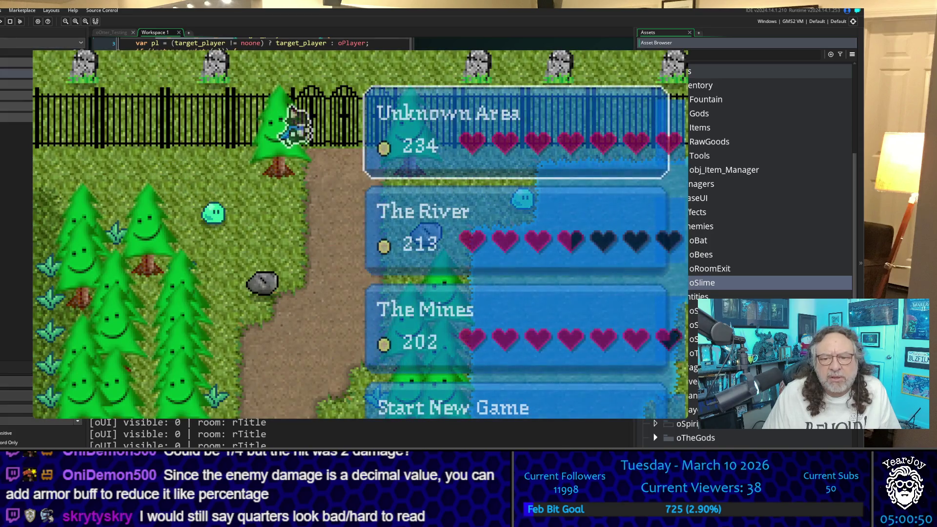
pyautogui.press('Down')
pyautogui.press('Down')
pyautogui.press('Return')
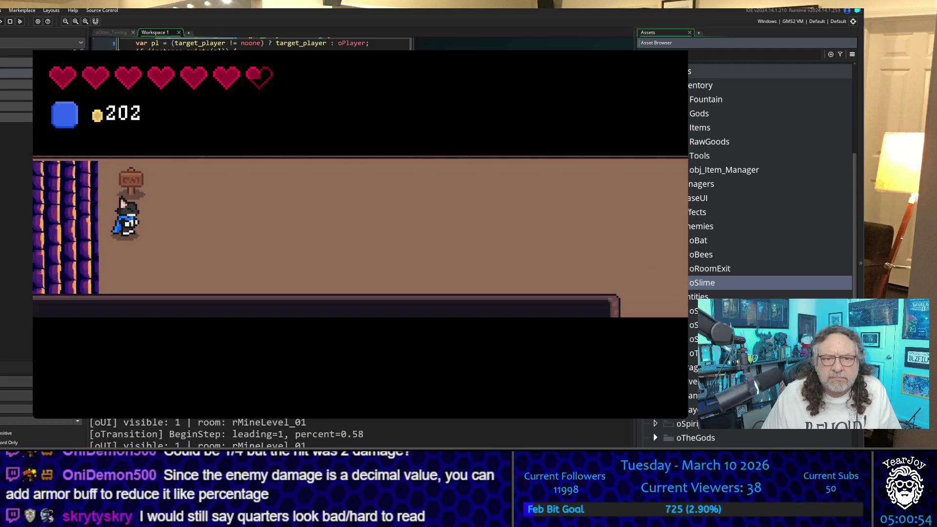
# Walk the player left and down through rTown to the oOtter_Testing exit
pyautogui.press('Left')
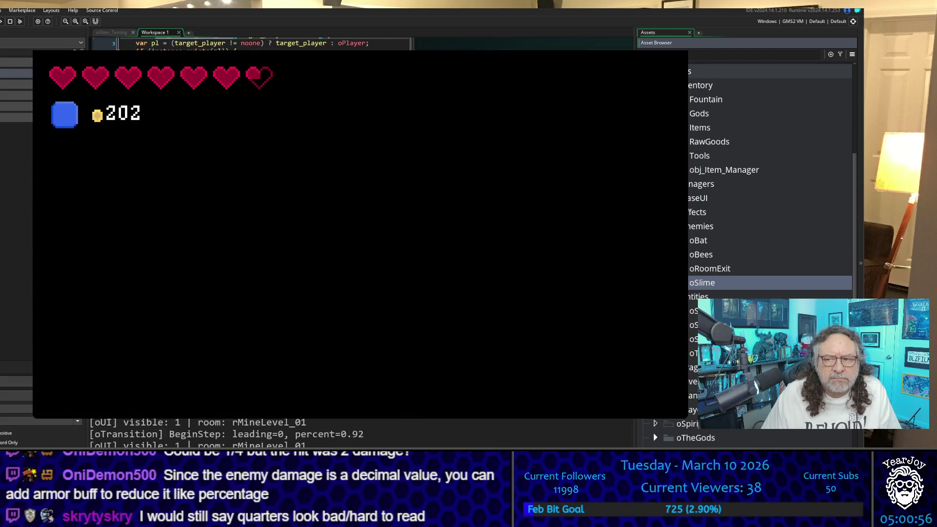
pyautogui.press('Left')
pyautogui.press('Down')
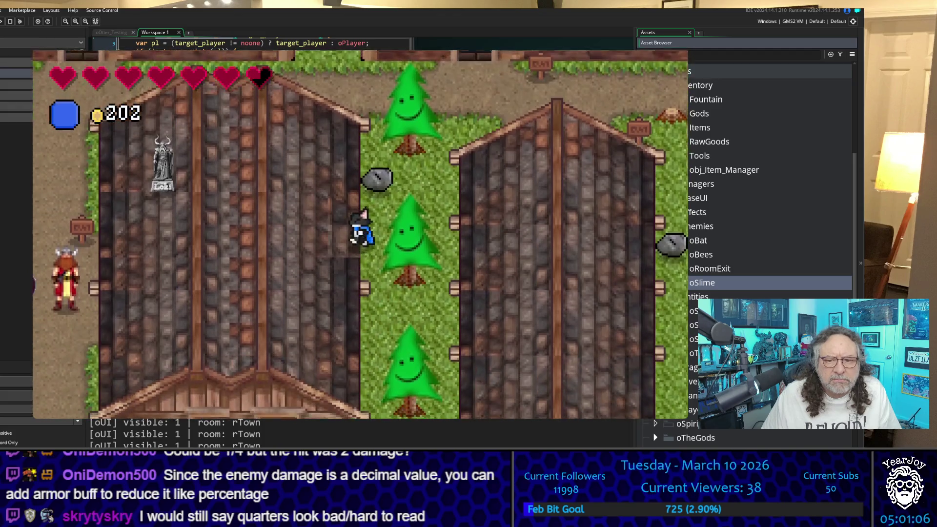
pyautogui.press('Left')
pyautogui.press('Left')
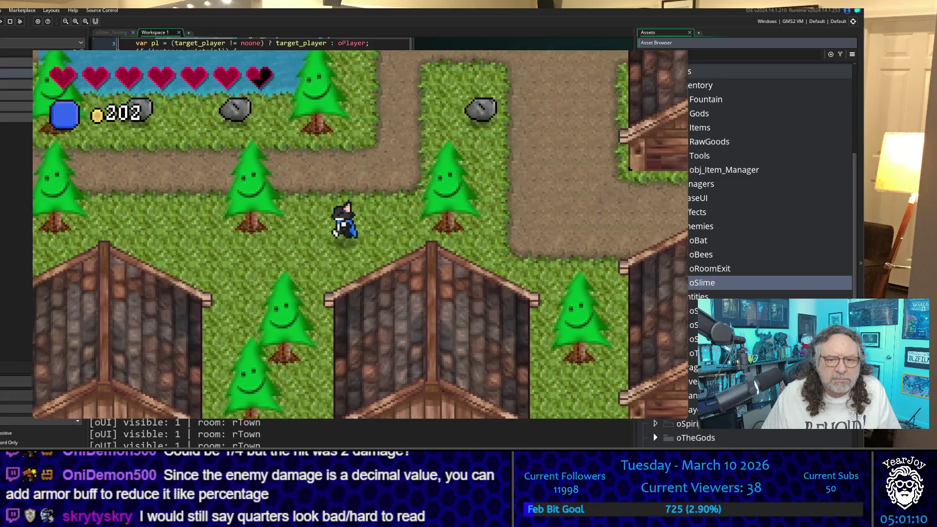
pyautogui.press('Down')
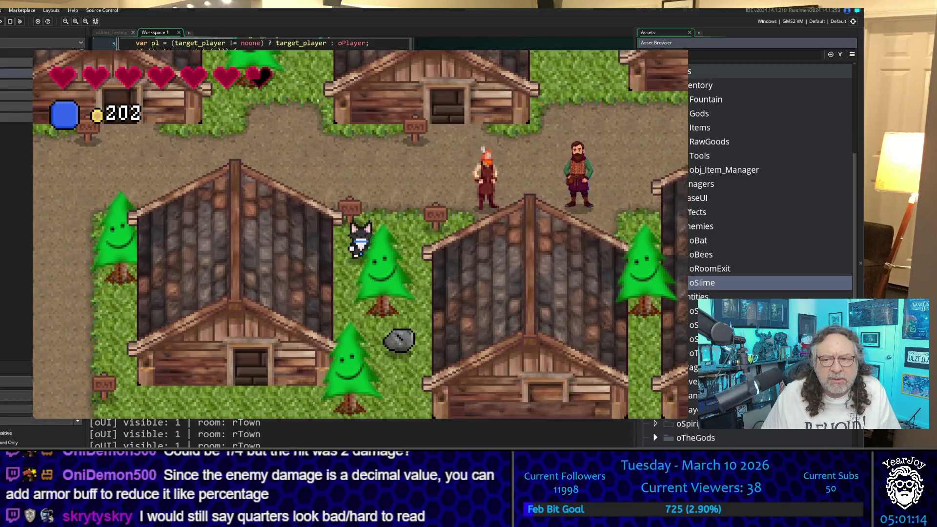
pyautogui.press('Down')
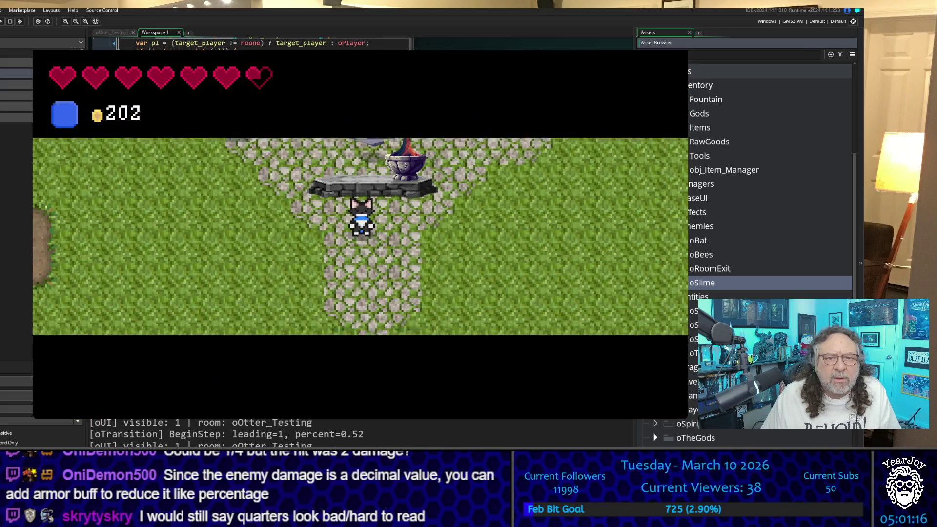
# Walk past the row of villagers to the item piles in oOtter_Testing
pyautogui.press('Left')
pyautogui.press('Left')
pyautogui.press('Down')
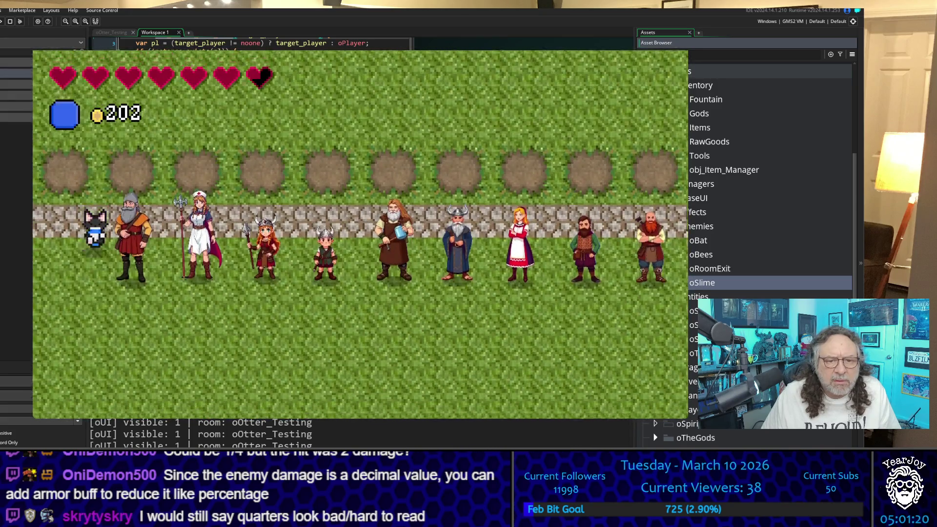
pyautogui.press('Right')
pyautogui.press('Down')
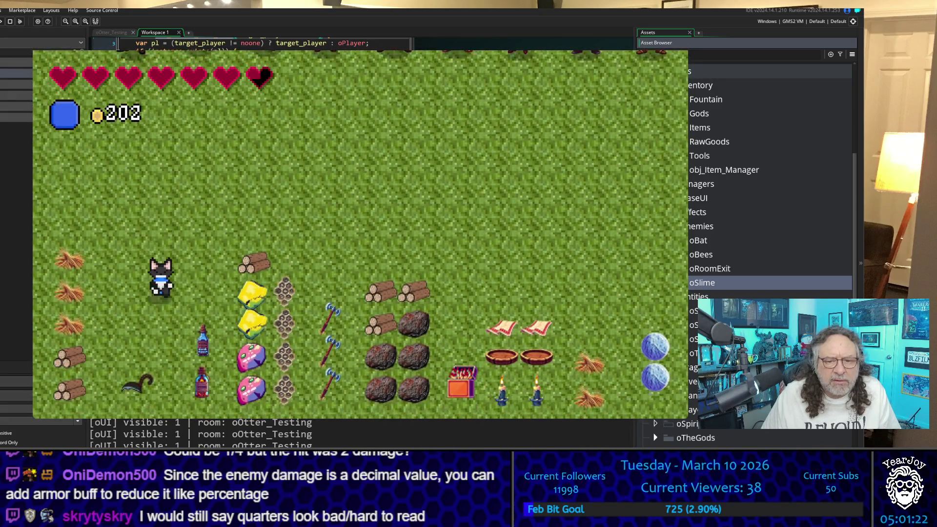
pyautogui.press('Right')
pyautogui.press('Up')
pyautogui.press('Up')
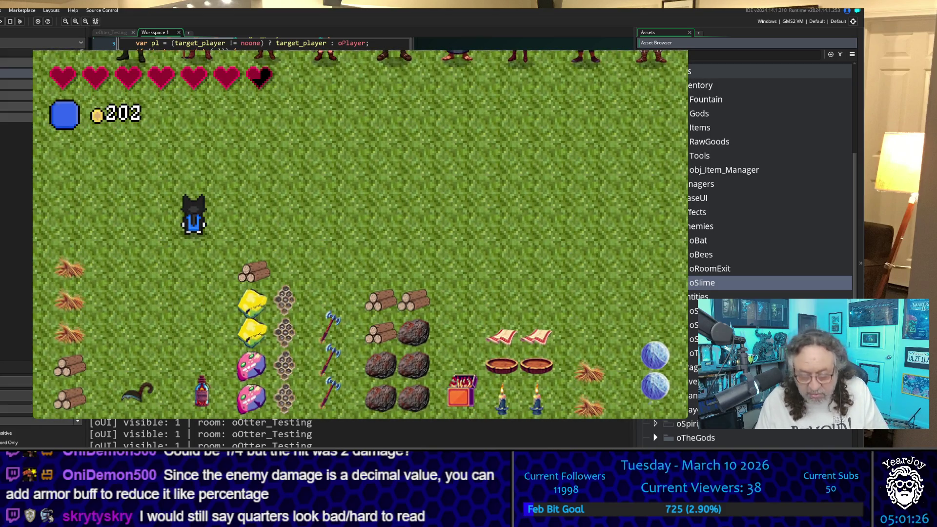
# Use the HP potion from the inventory and confirm Yes to refill the last heart
pyautogui.press('i')
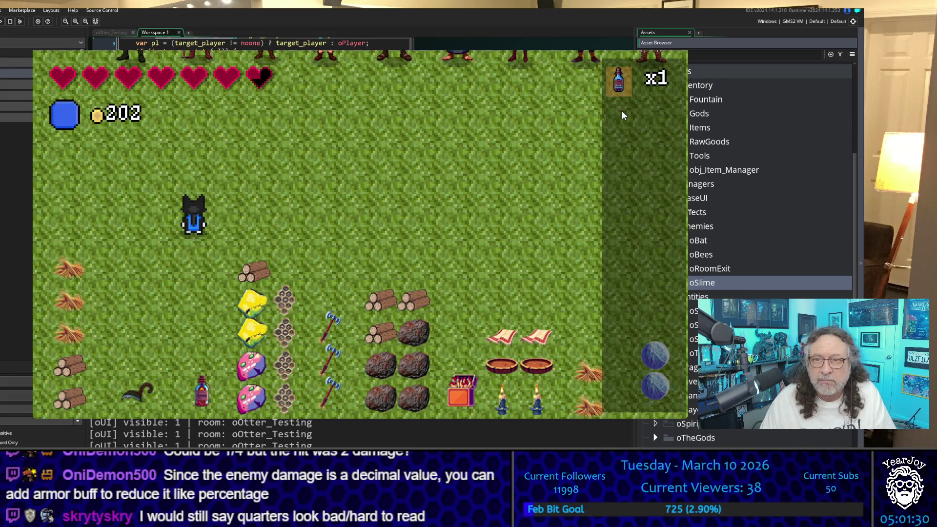
pyautogui.press('Return')
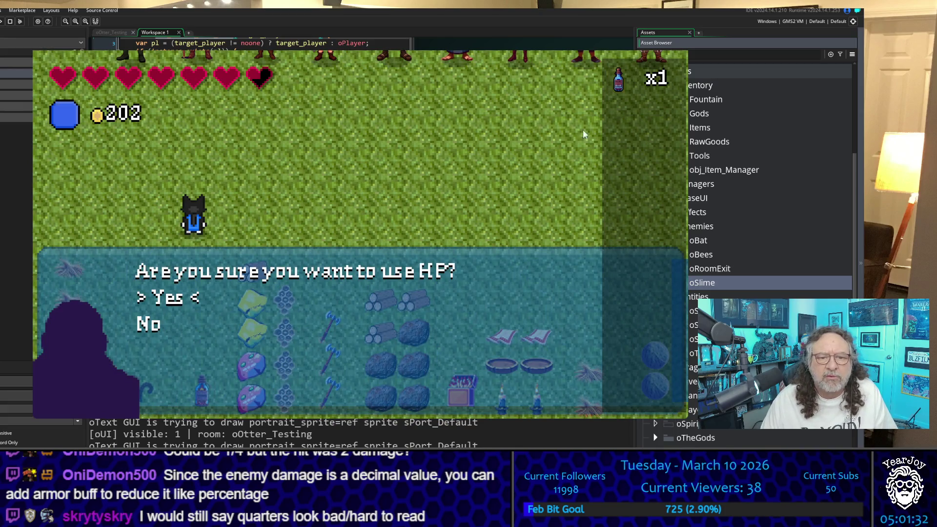
pyautogui.press('Return')
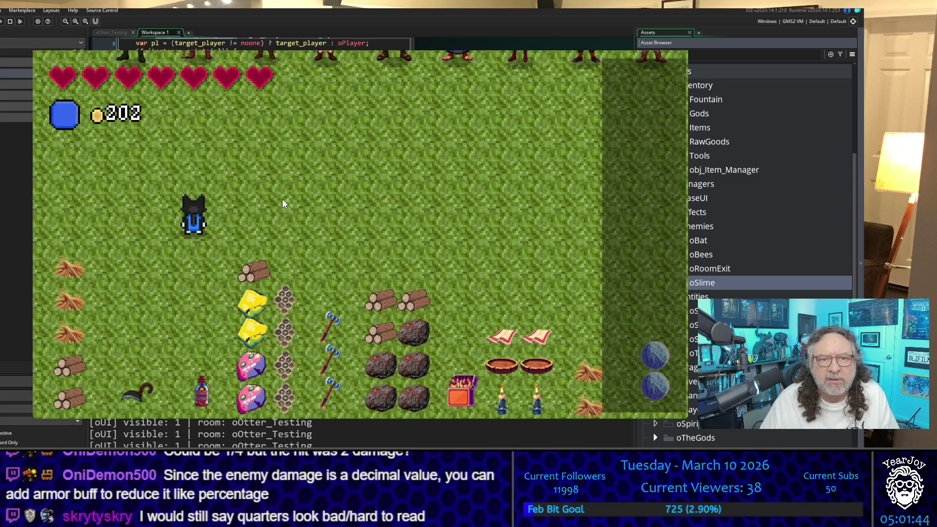
# Walk out of the testing room, across the village grass and up the forest path, picking up the log
pyautogui.press('w')
pyautogui.press('a')
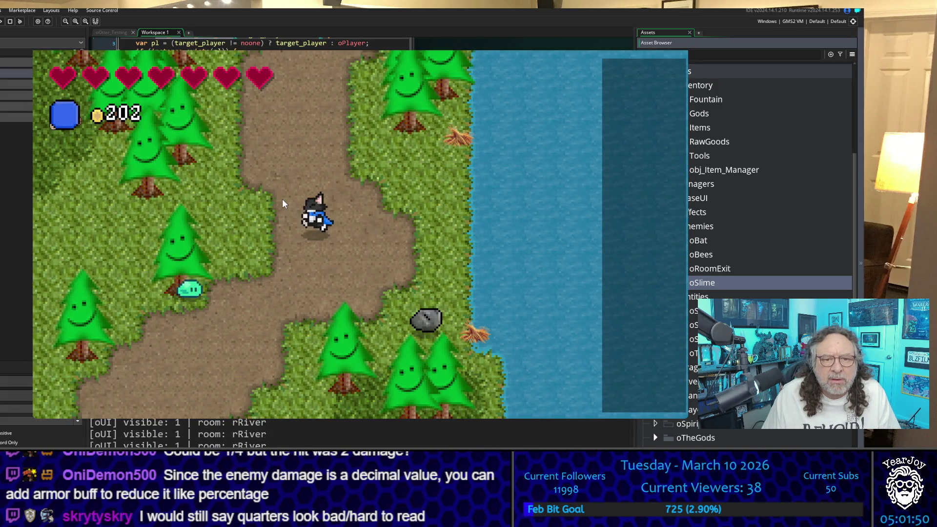
pyautogui.press('a')
pyautogui.press('a')
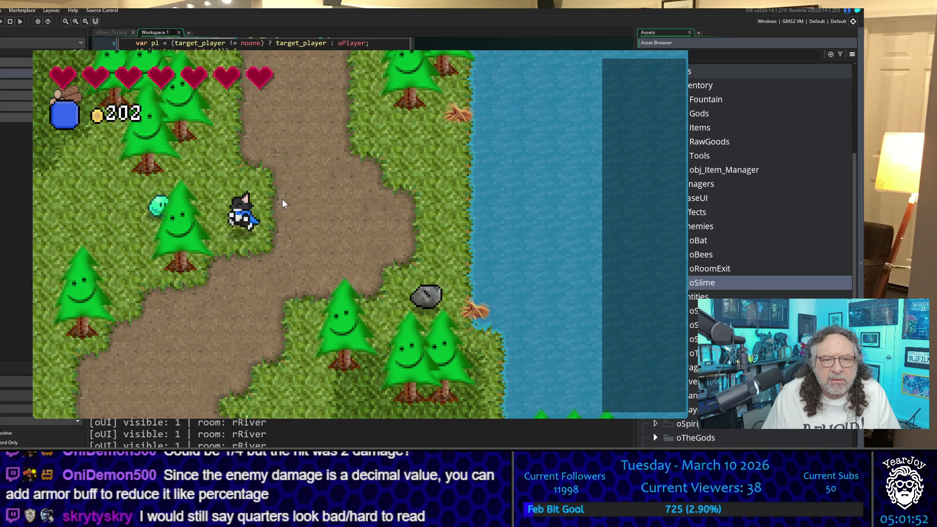
pyautogui.press('d')
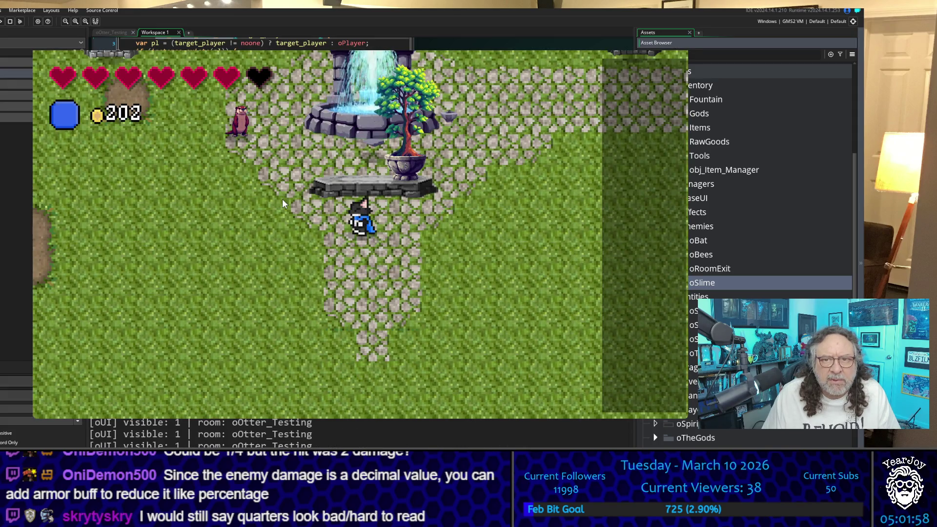
pyautogui.press('s')
pyautogui.press('a')
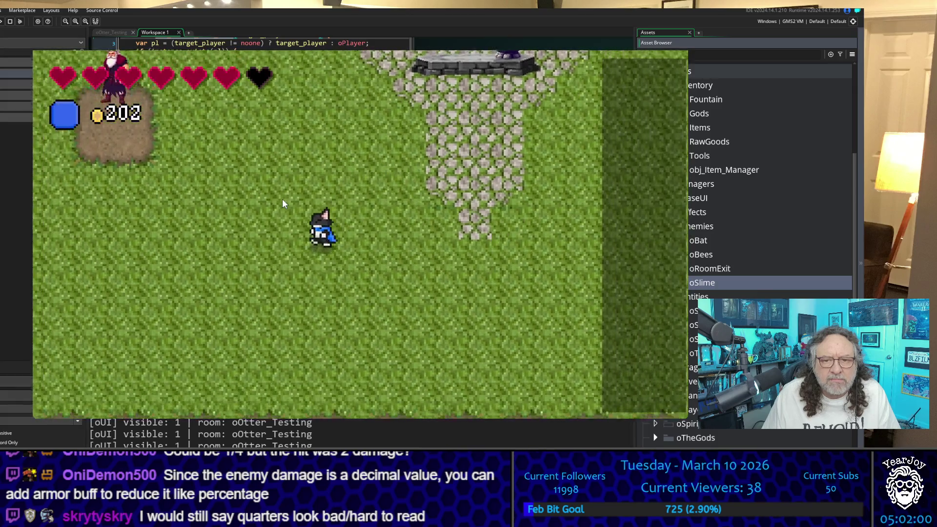
pyautogui.press('a')
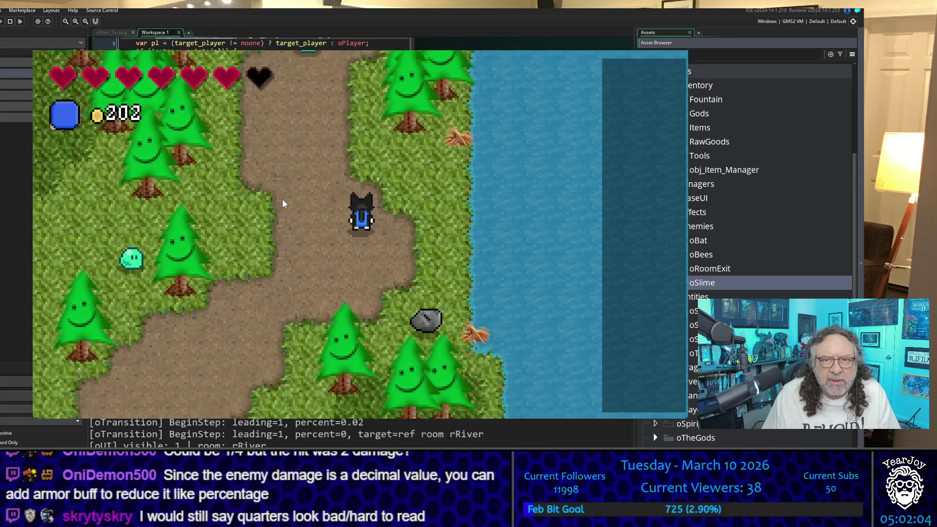
pyautogui.press('w')
pyautogui.press('d')
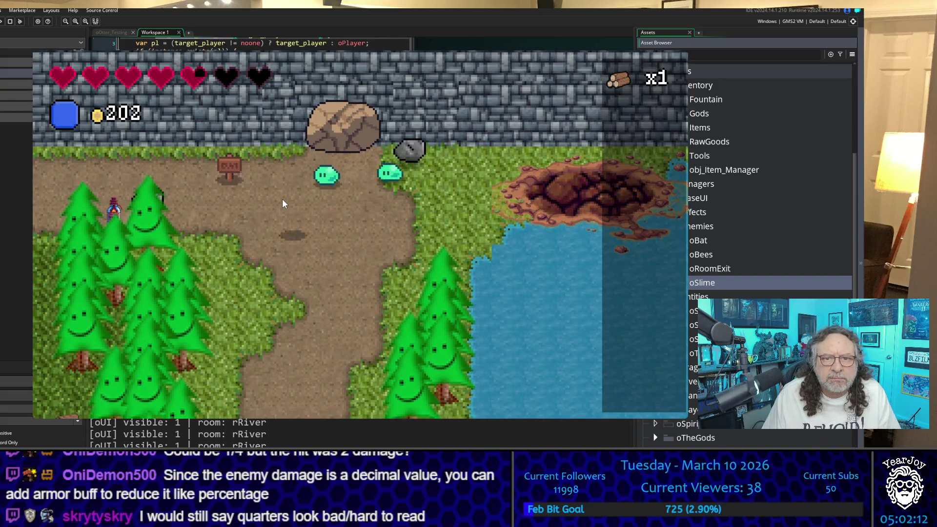
# Walk back down the forest path away from the slimes onto the stone bridge
pyautogui.press('s')
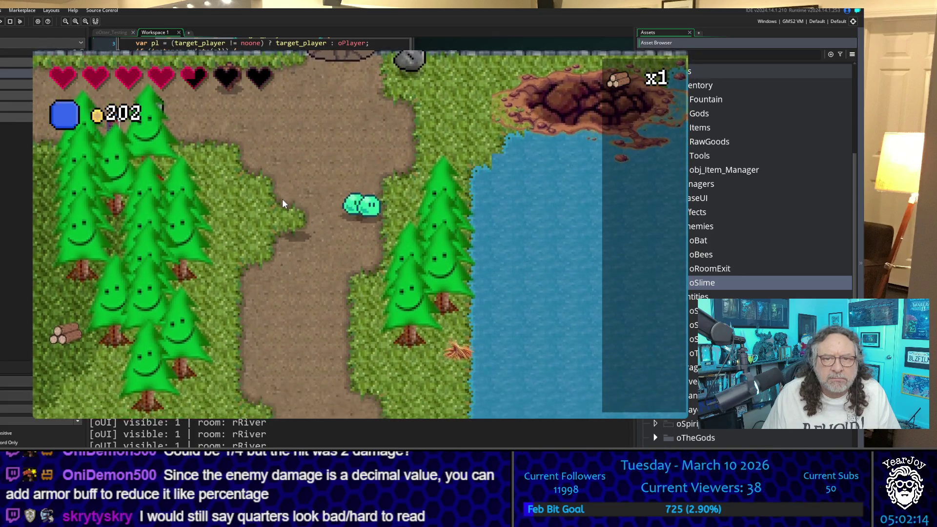
pyautogui.press('a')
pyautogui.press('w')
pyautogui.press('d')
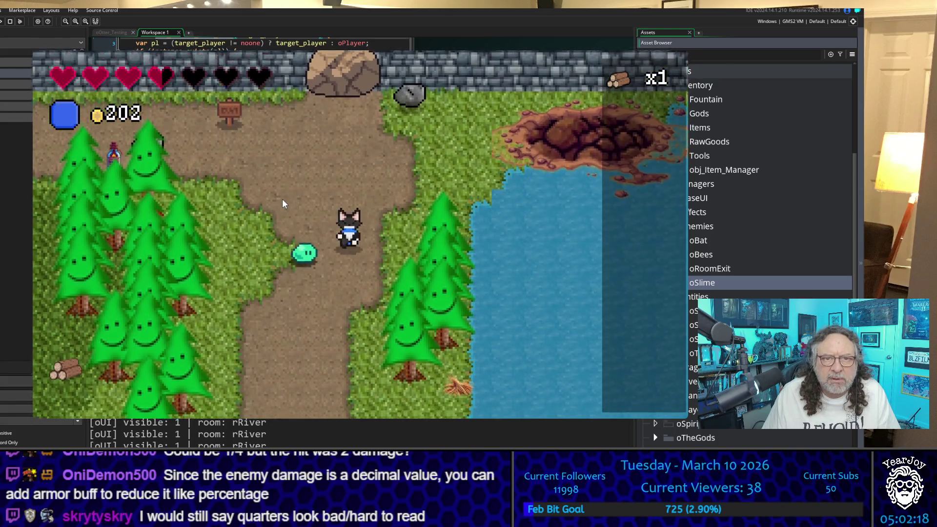
pyautogui.press('s')
pyautogui.press('s')
pyautogui.press('s')
pyautogui.press('d')
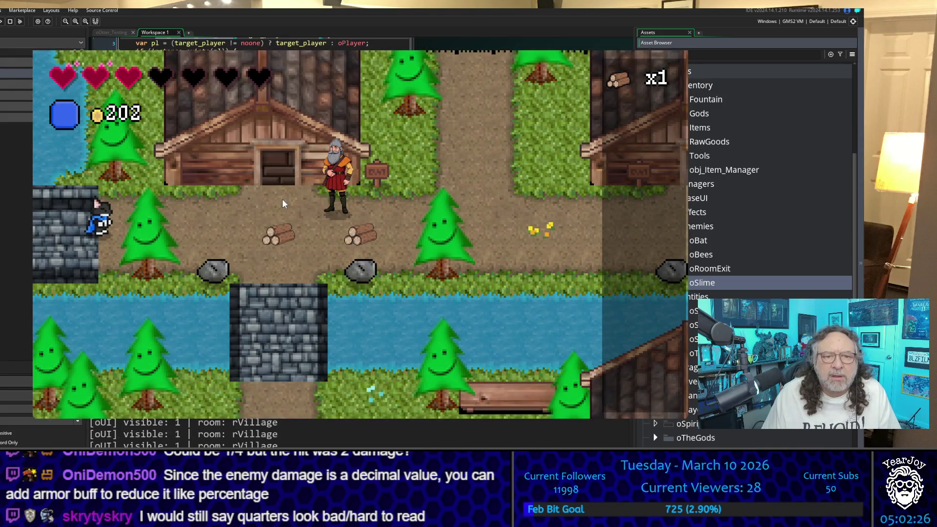
pyautogui.press('d')
pyautogui.press('s')
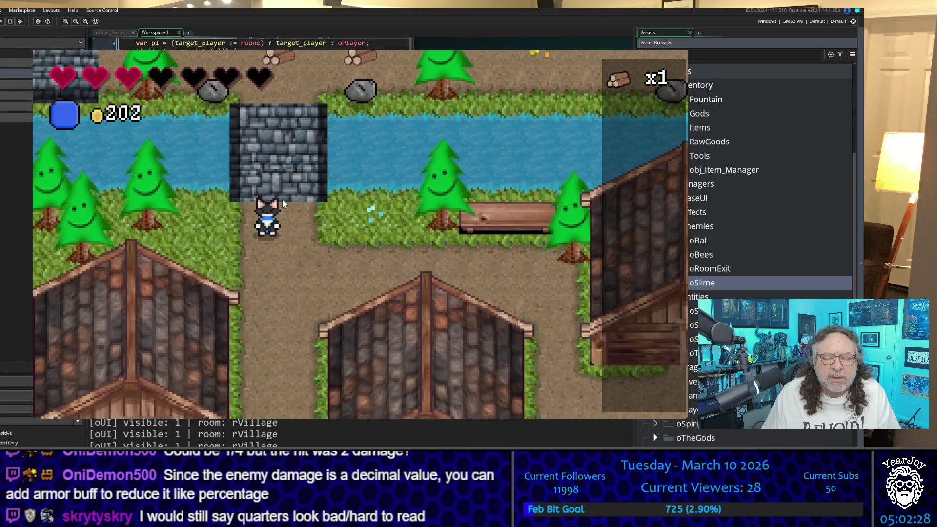
# Cross the village into oOtter_Testing and step onto the potion bottle, now shown as x1
pyautogui.press('d')
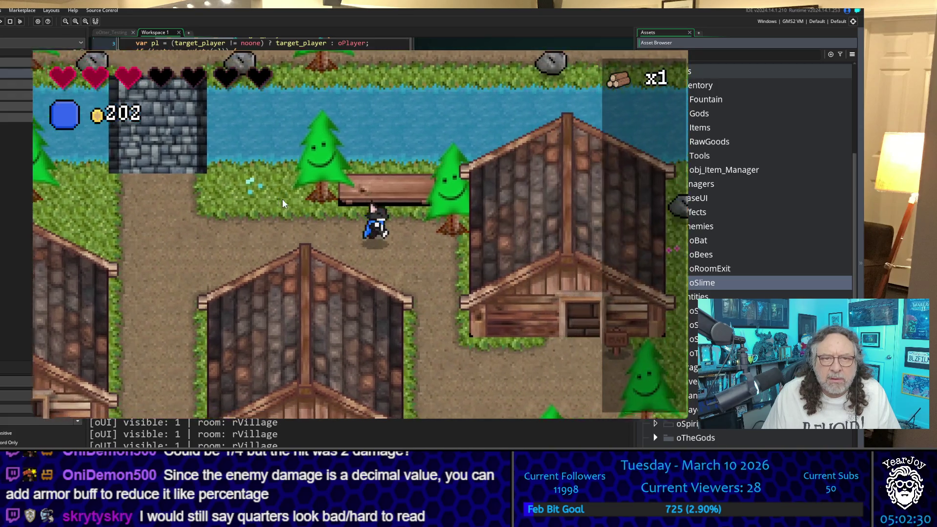
pyautogui.press('s')
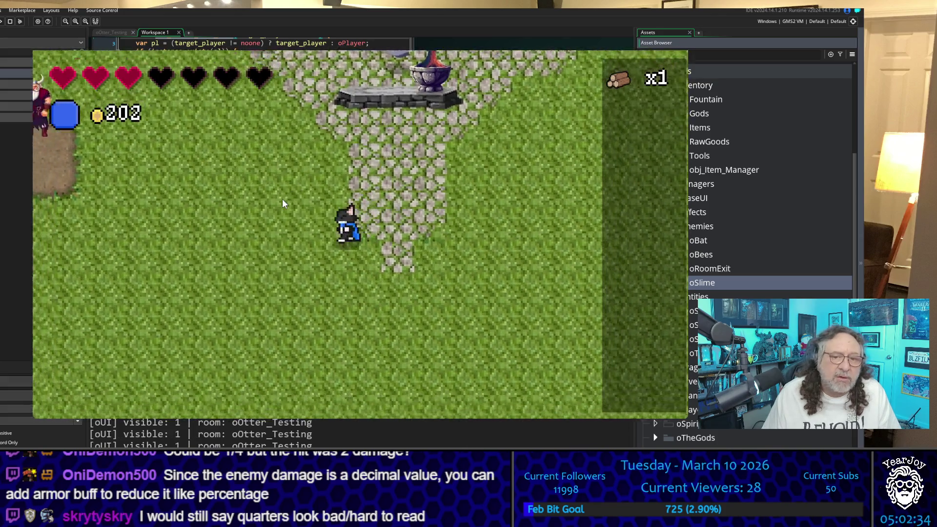
pyautogui.press('a')
pyautogui.press('s')
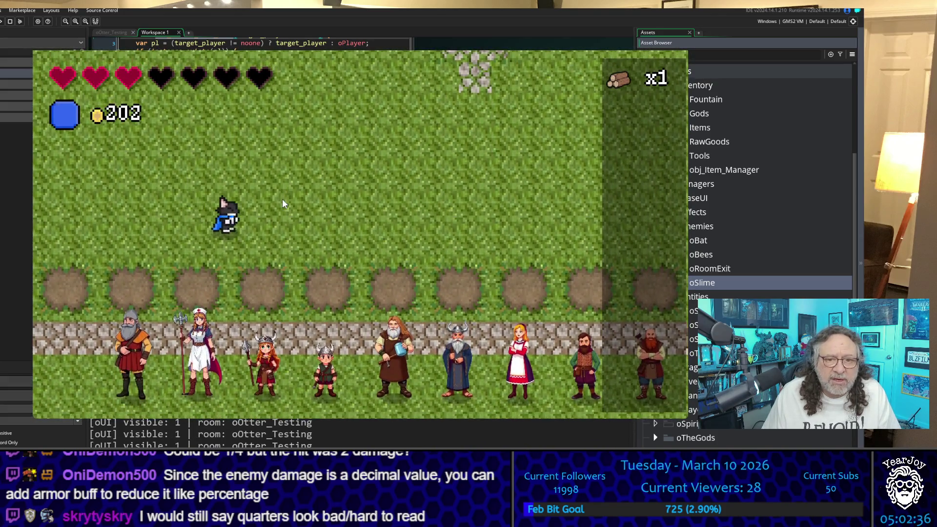
pyautogui.press('s')
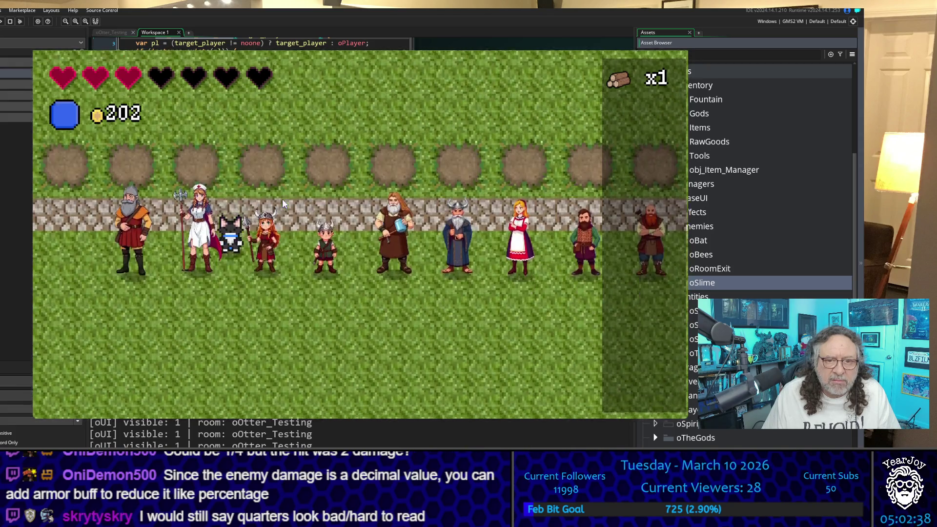
pyautogui.press('s')
pyautogui.press('a')
pyautogui.press('s')
pyautogui.press('w')
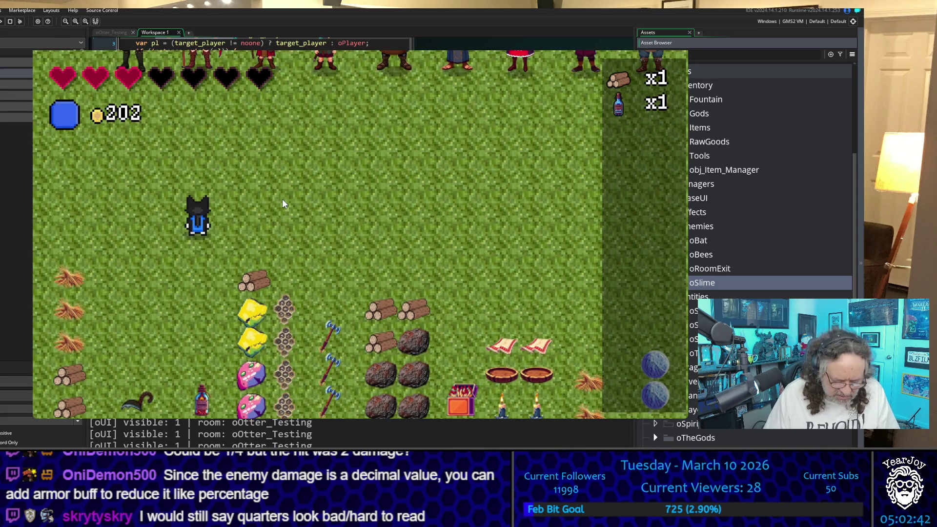
# Drink the HP potion from its inventory slot and confirm Yes to refill all hearts
pyautogui.click(620, 126)
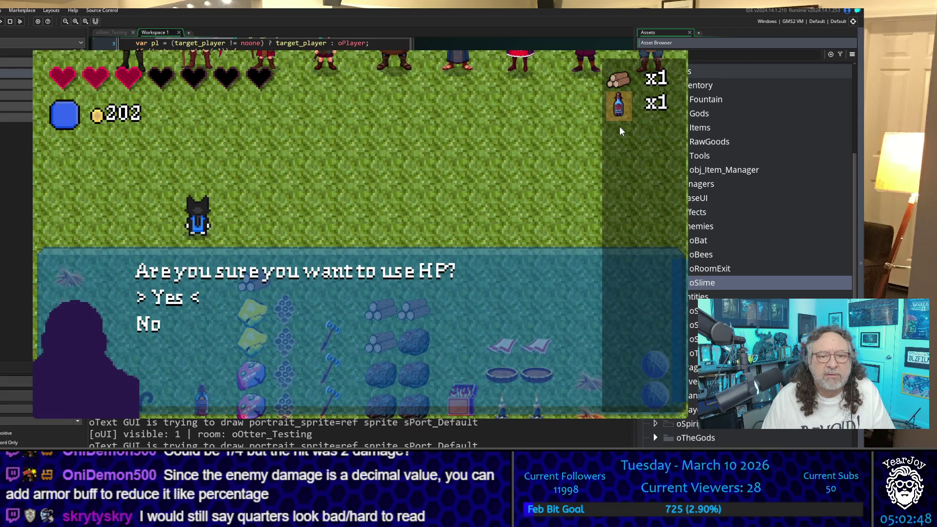
pyautogui.press('Return')
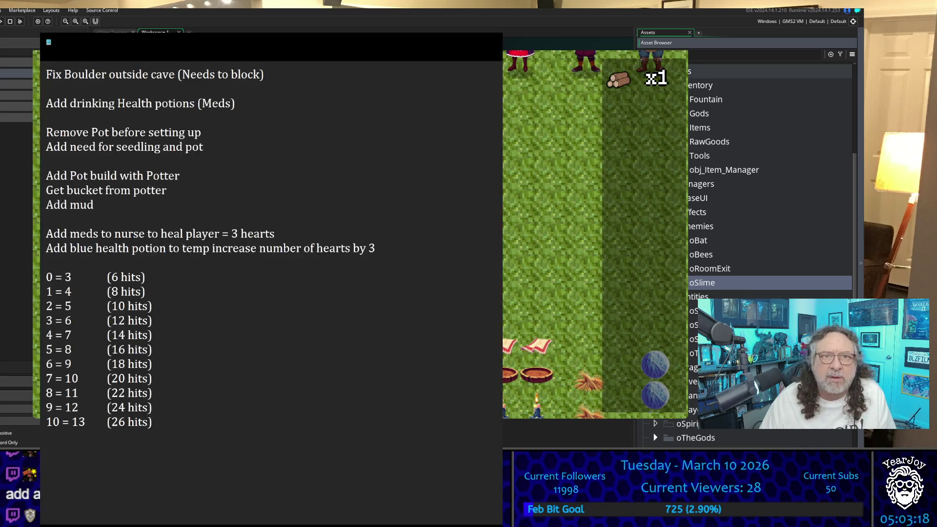
# Under 'Add drinking Health potions (Meds)', add 'Blue = full health', 'Red = 1 heart', 'Purple = 3 hearts'
pyautogui.click(248, 112)
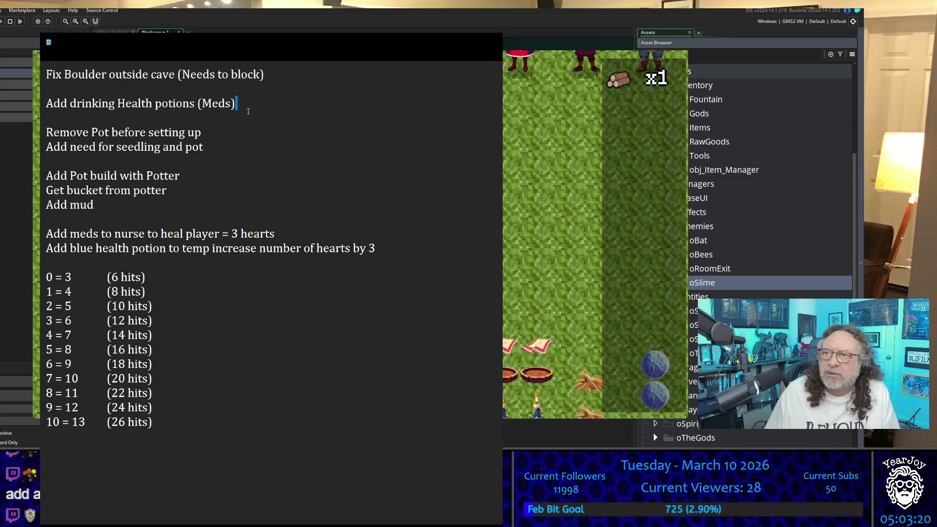
pyautogui.press('Return')
pyautogui.press('Return')
pyautogui.press('Return')
pyautogui.press('Up')
pyautogui.press('Up')
pyautogui.press('Up')
pyautogui.write('Blue = full he')
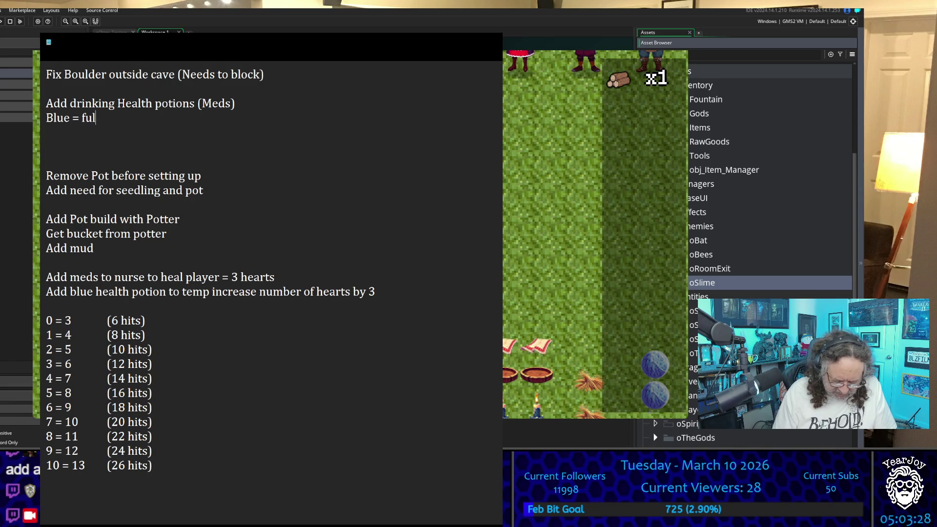
pyautogui.write('alth')
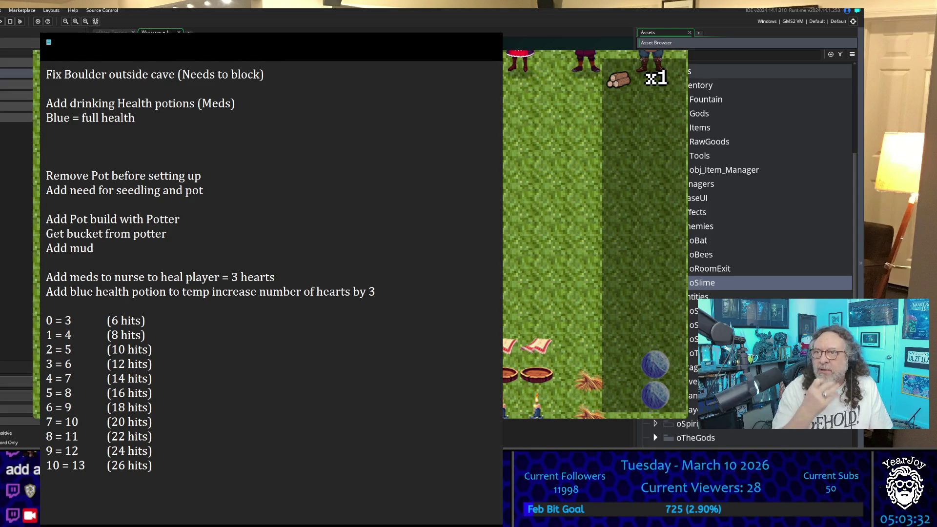
pyautogui.press('Return')
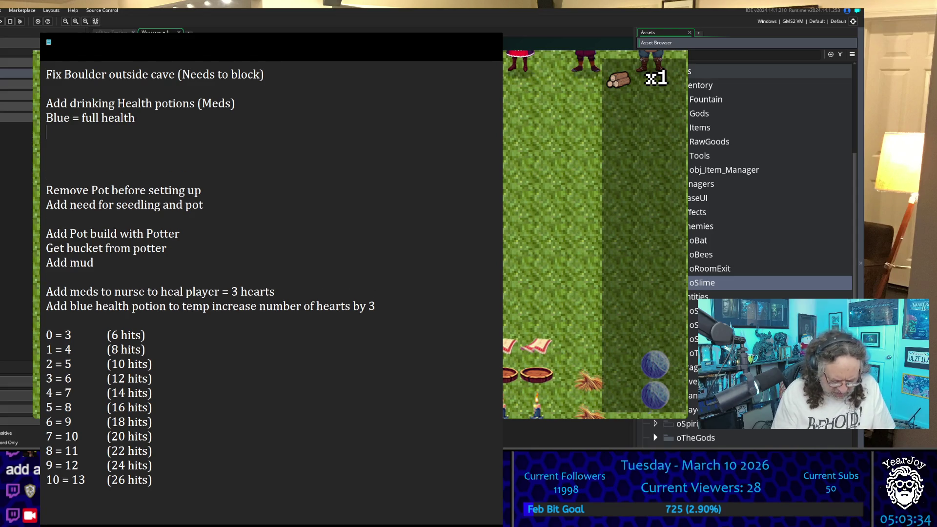
pyautogui.write('Red ')
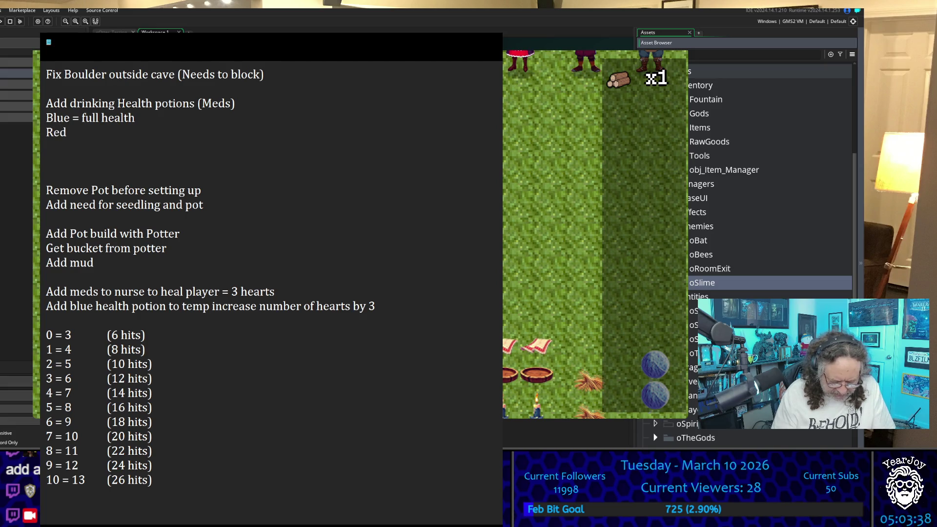
pyautogui.write('=')
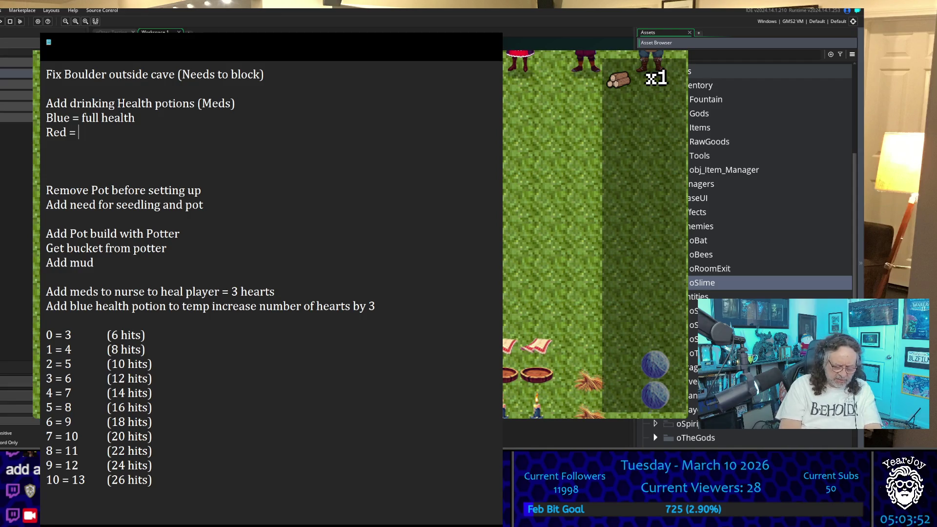
pyautogui.write('1 heart')
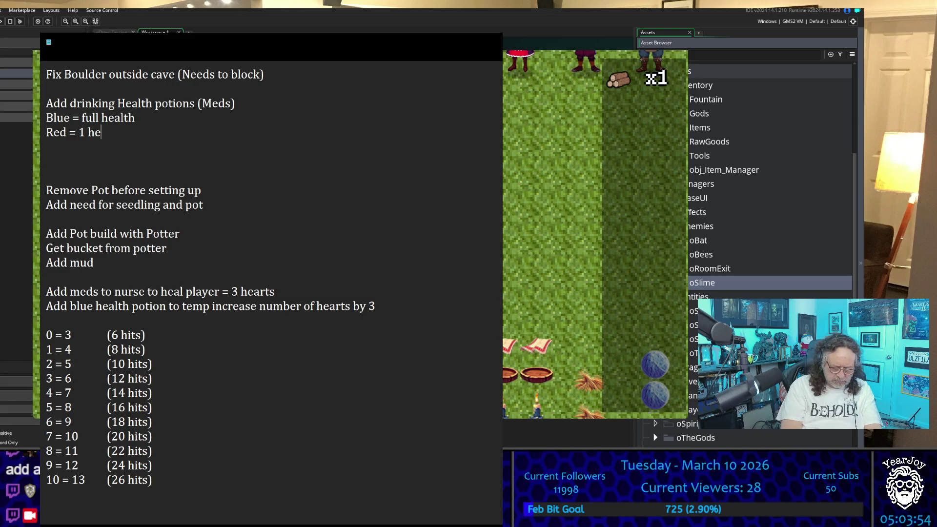
pyautogui.press('Return')
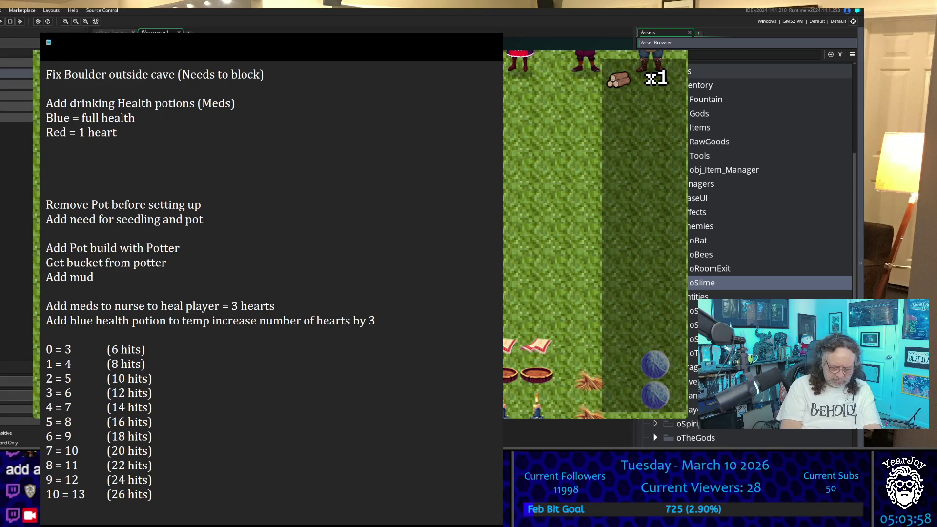
pyautogui.write('Purple ')
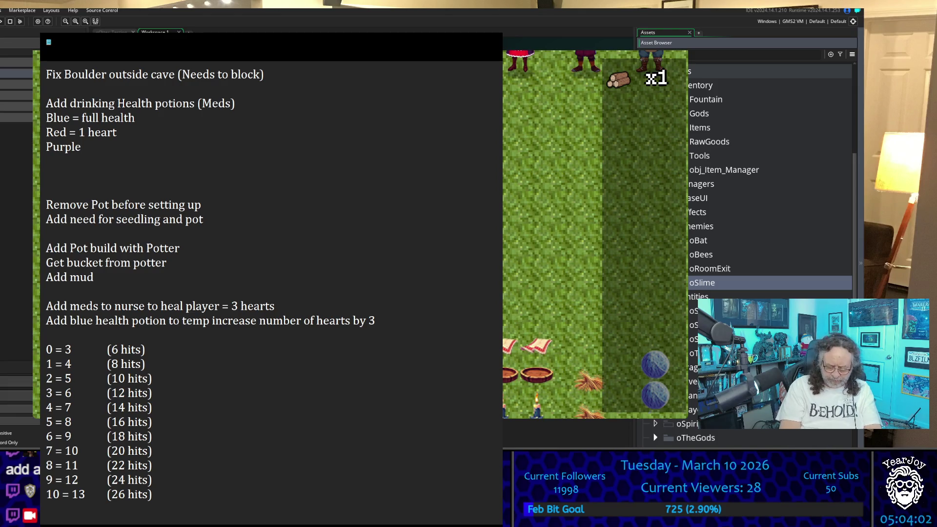
pyautogui.write('= 3')
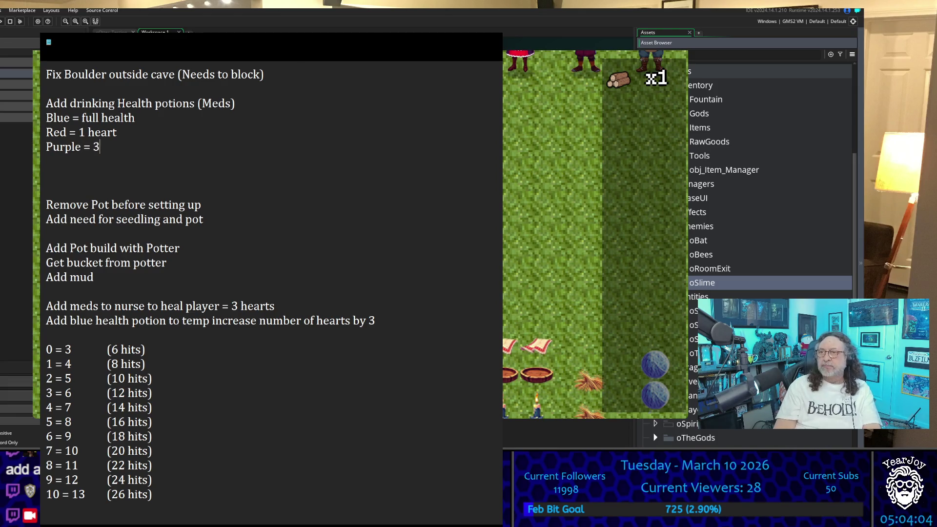
pyautogui.write(' h')
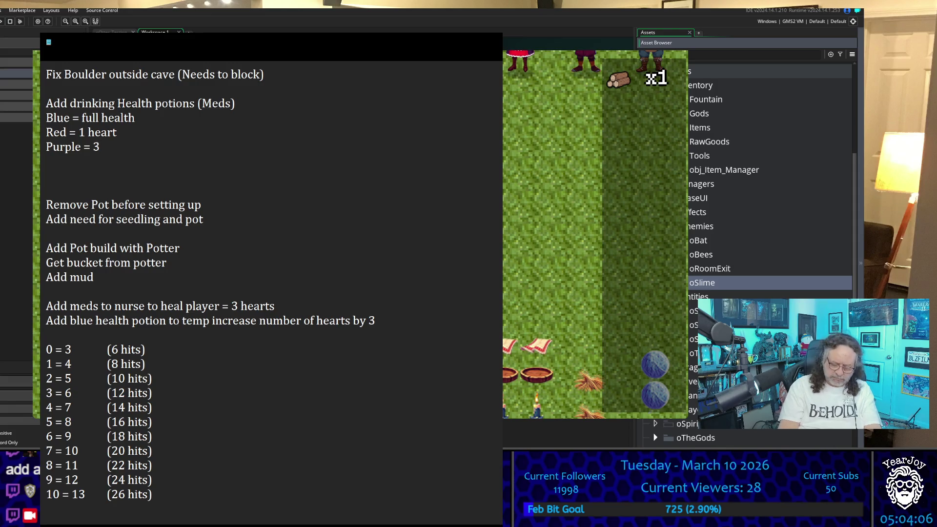
pyautogui.write('earts')
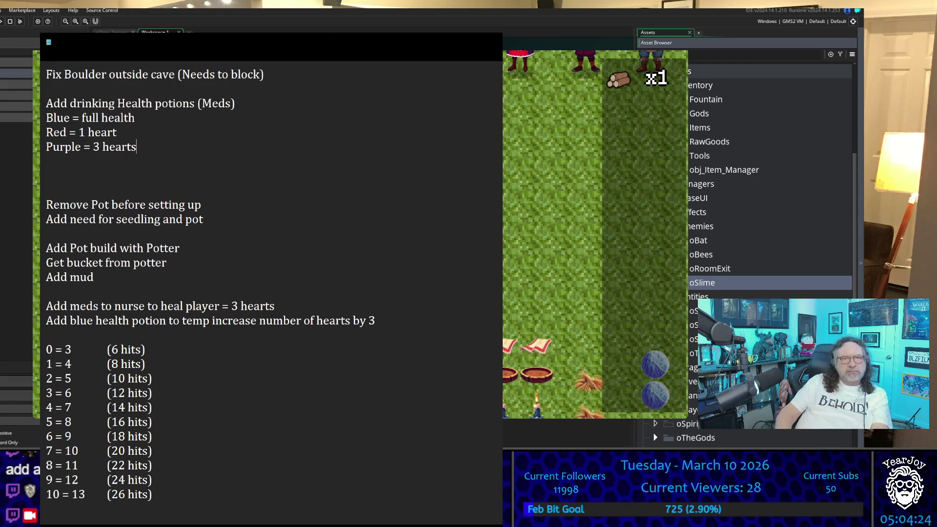
pyautogui.press('Delete')
pyautogui.press('Delete')
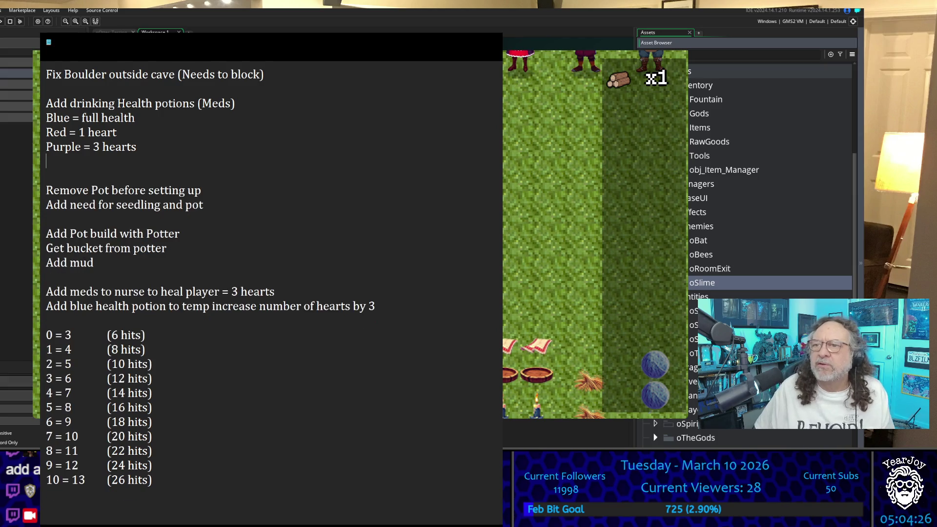
# Check the notes' spacing from the top down, then switch back to the running game
pyautogui.press('Down')
pyautogui.press('Down')
pyautogui.press('Down')
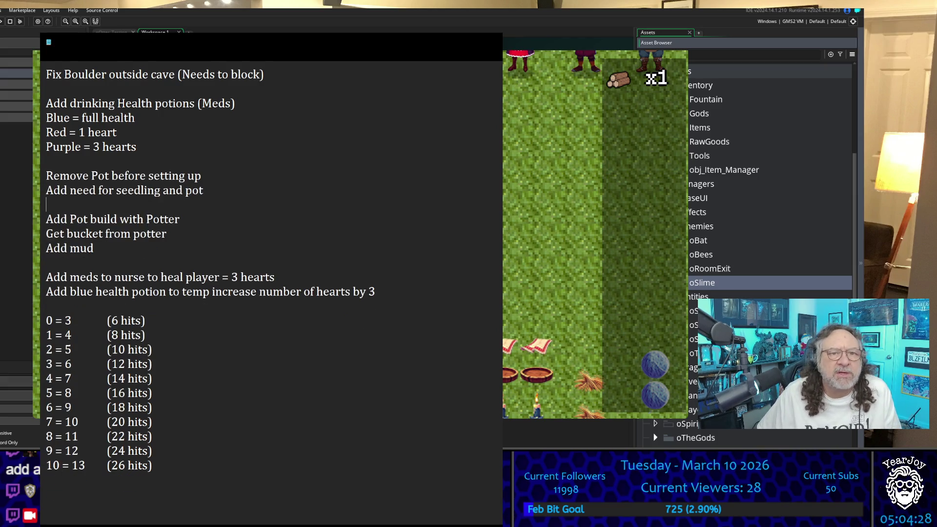
pyautogui.click(46, 74)
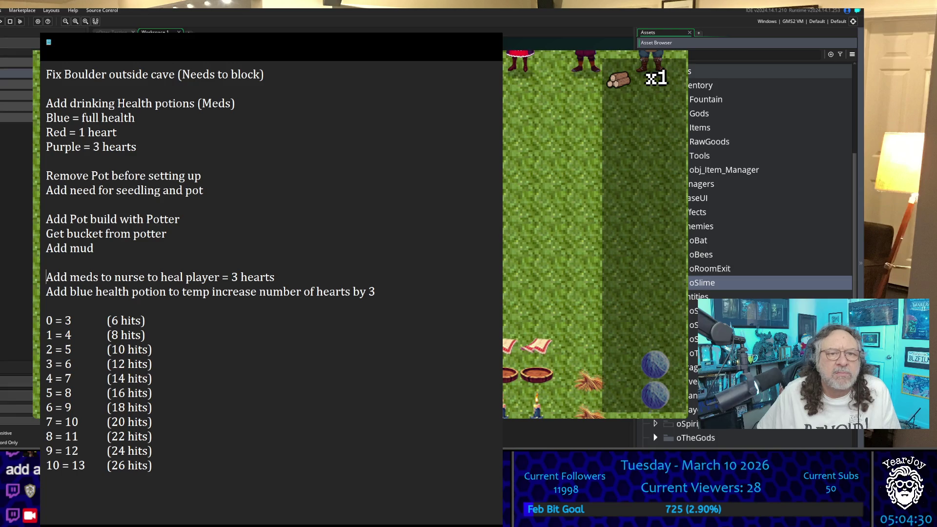
pyautogui.click(47, 89)
pyautogui.click(47, 291)
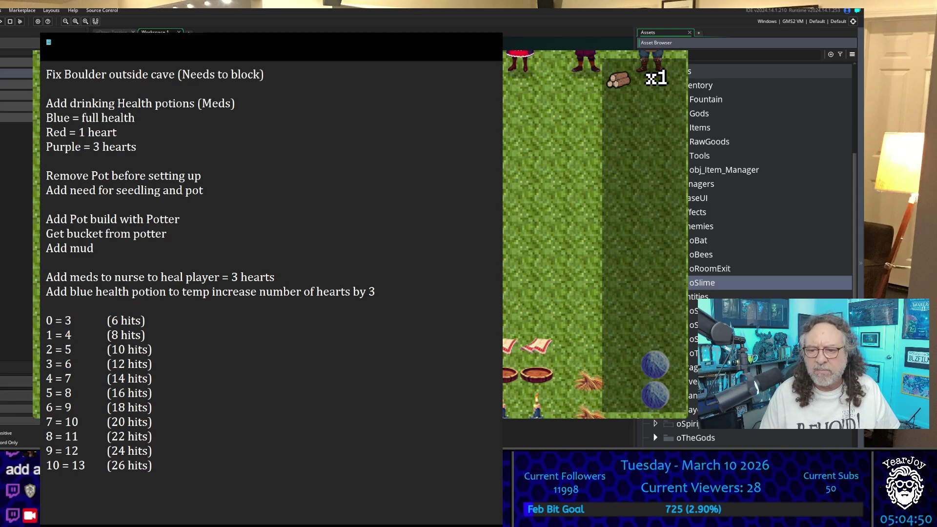
pyautogui.hotkey('alt', 'Tab')
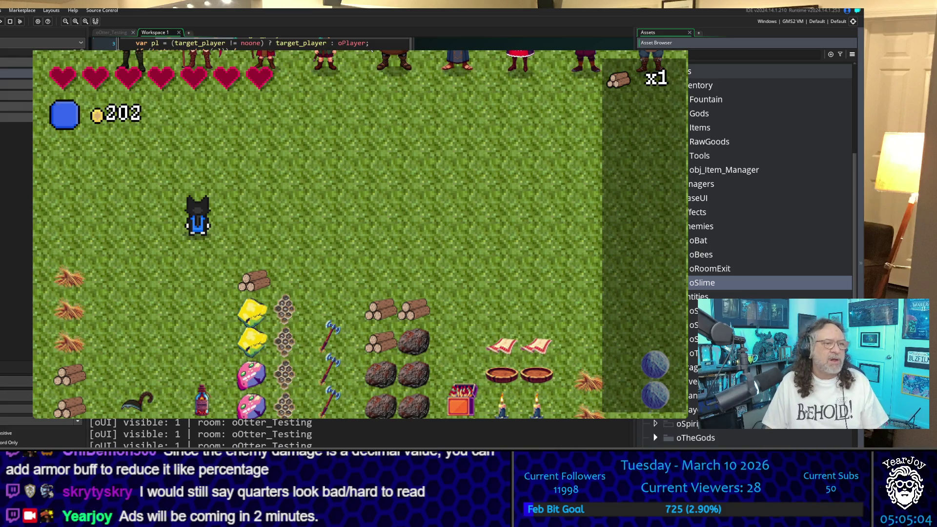
# Walk the player left, right and down briefly, then stop the test run with Escape
pyautogui.press('a')
pyautogui.press('d')
pyautogui.press('s')
pyautogui.press('s')
pyautogui.press('a')
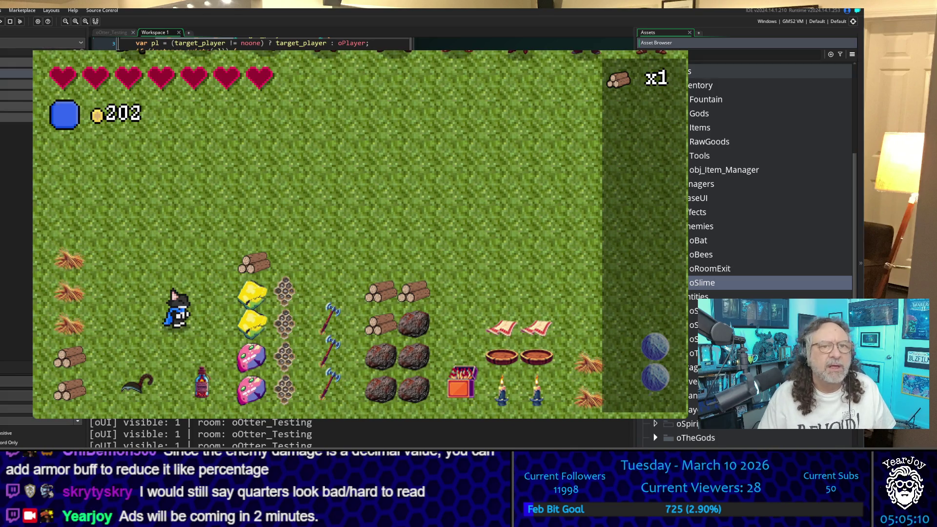
pyautogui.press('Escape')
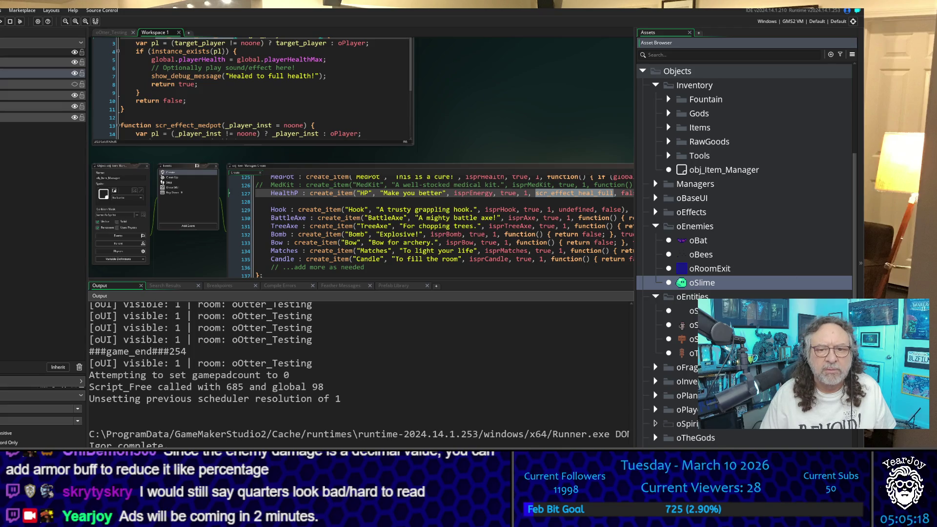
# Expand the oInventory, oPlants, oPlayer, oTheGods and oThings folders, then open oBoulder
pyautogui.scroll(-2, 688, 293)
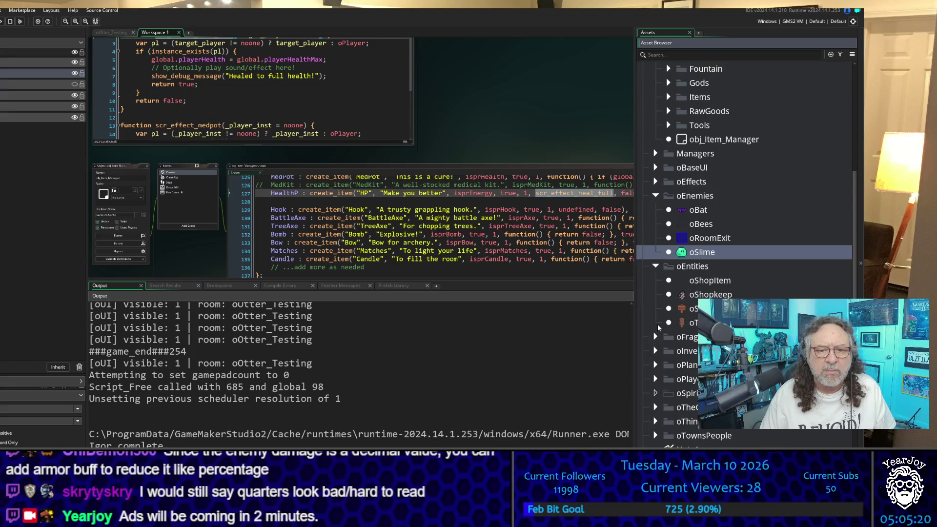
pyautogui.click(656, 337)
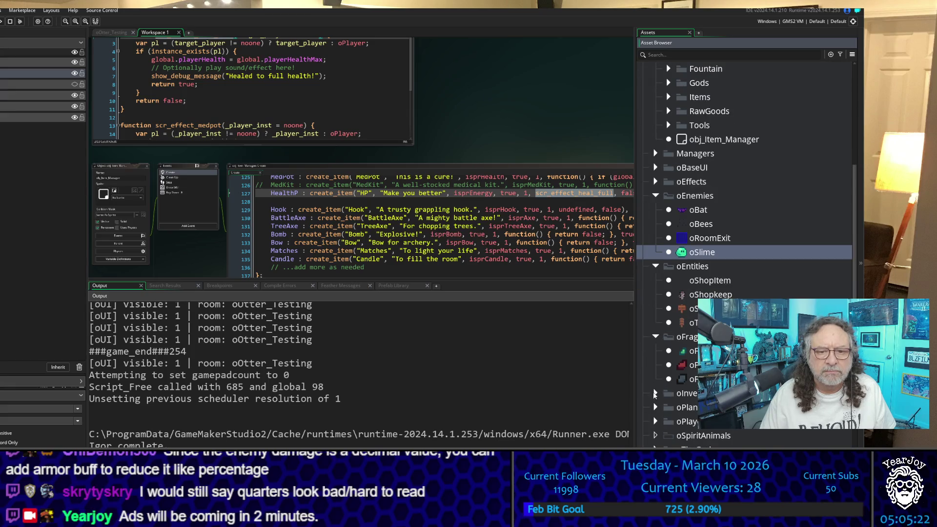
pyautogui.click(656, 393)
pyautogui.scroll(-3, 656, 393)
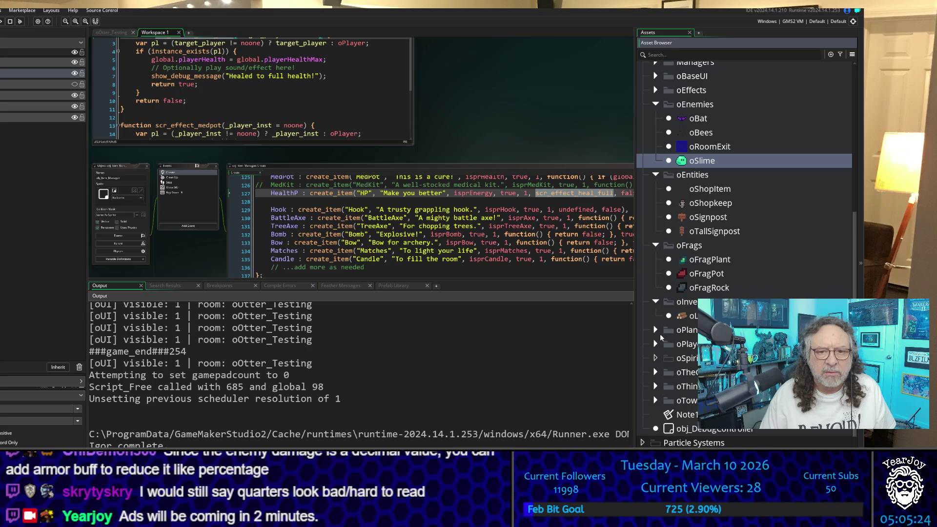
pyautogui.click(655, 331)
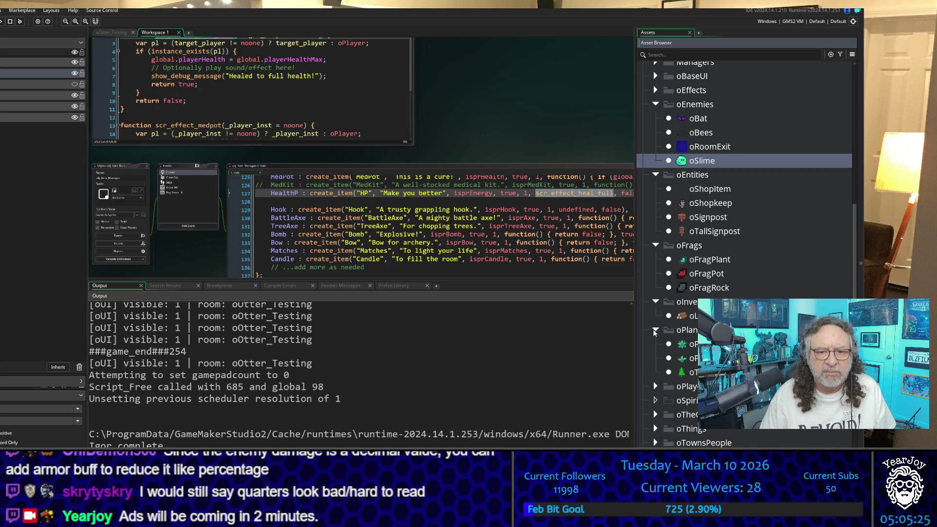
pyautogui.click(656, 387)
pyautogui.scroll(-5, 656, 347)
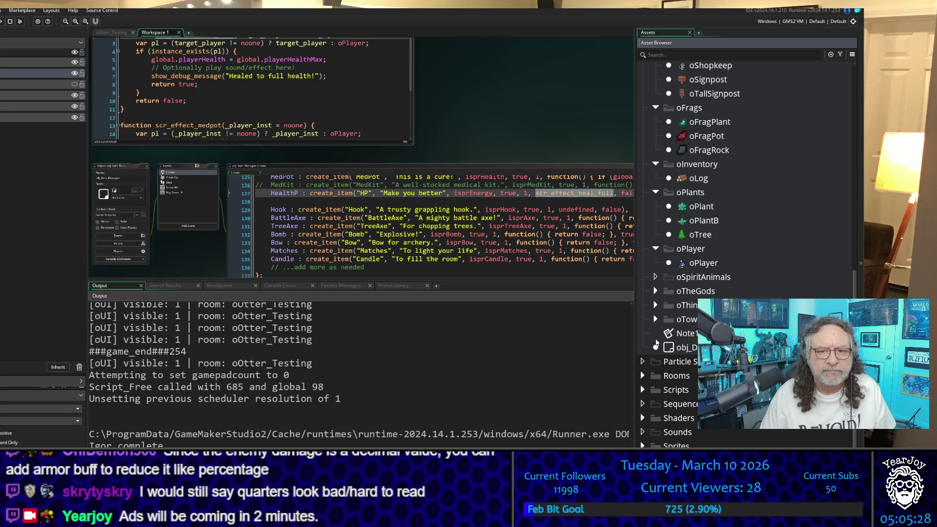
pyautogui.click(655, 291)
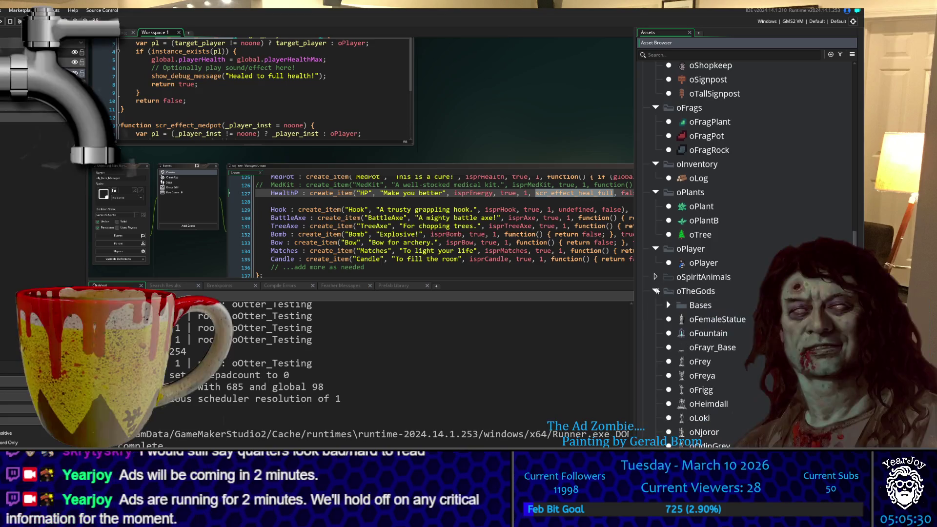
pyautogui.scroll(-5, 663, 337)
pyautogui.scroll(-2, 663, 337)
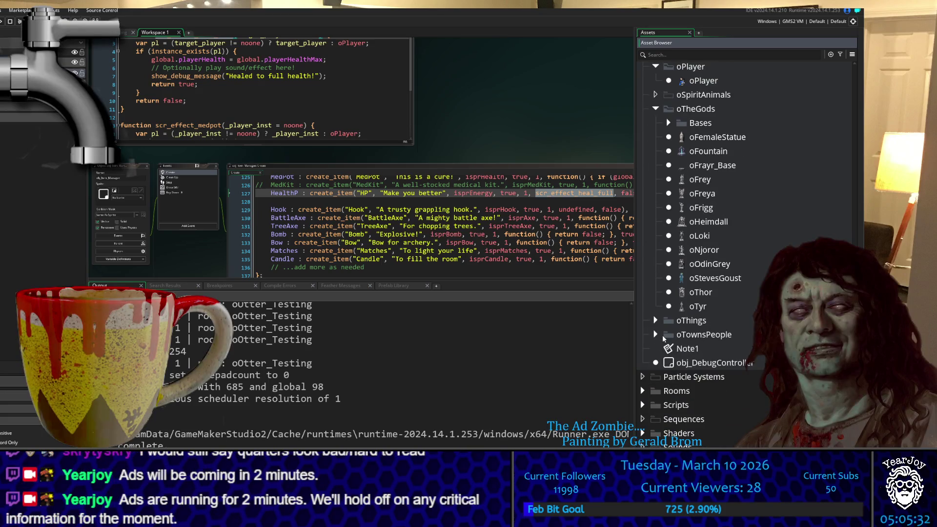
pyautogui.click(657, 321)
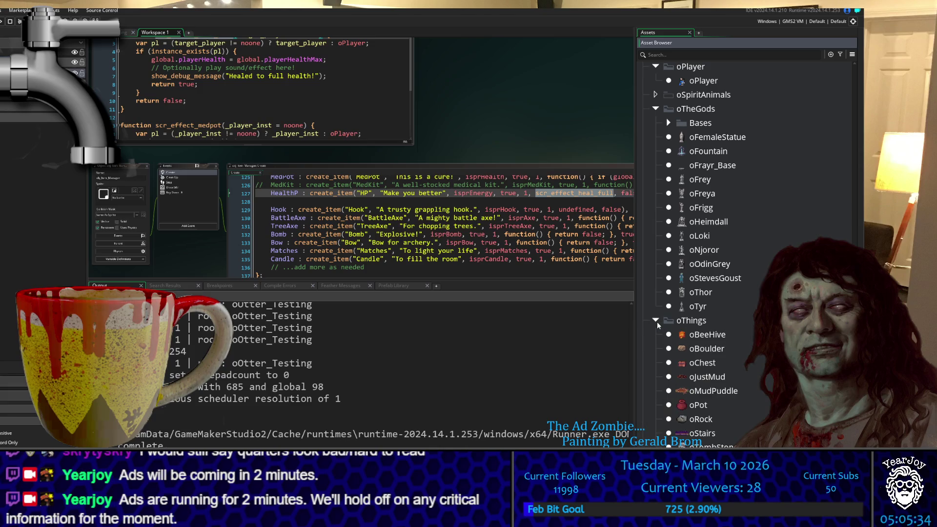
pyautogui.doubleClick(703, 348)
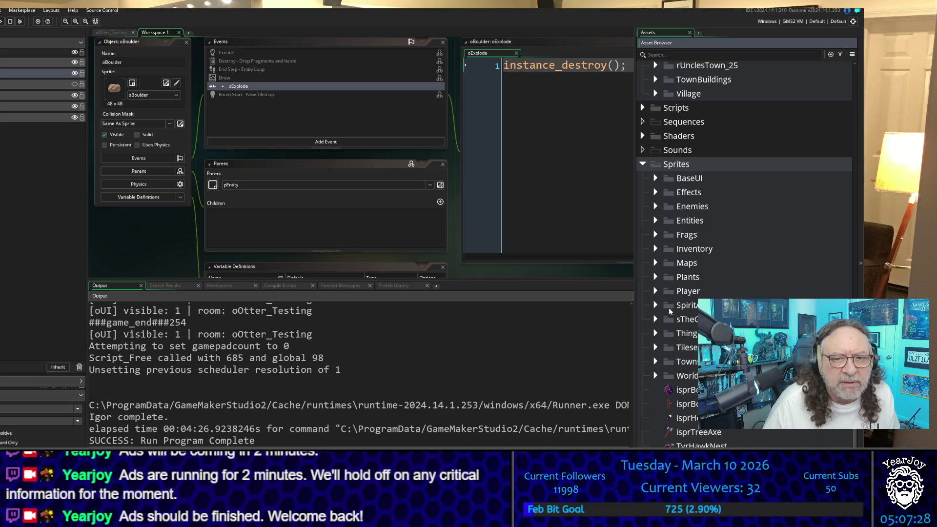
# Expand the Things sprite folder and open sBoulder in the sprite editor
pyautogui.click(657, 335)
pyautogui.scroll(-3, 666, 384)
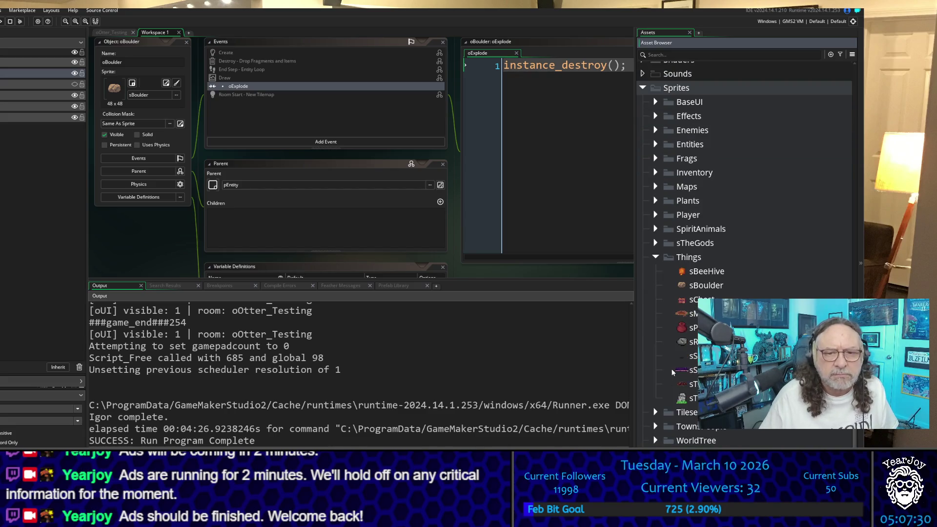
pyautogui.click(703, 285)
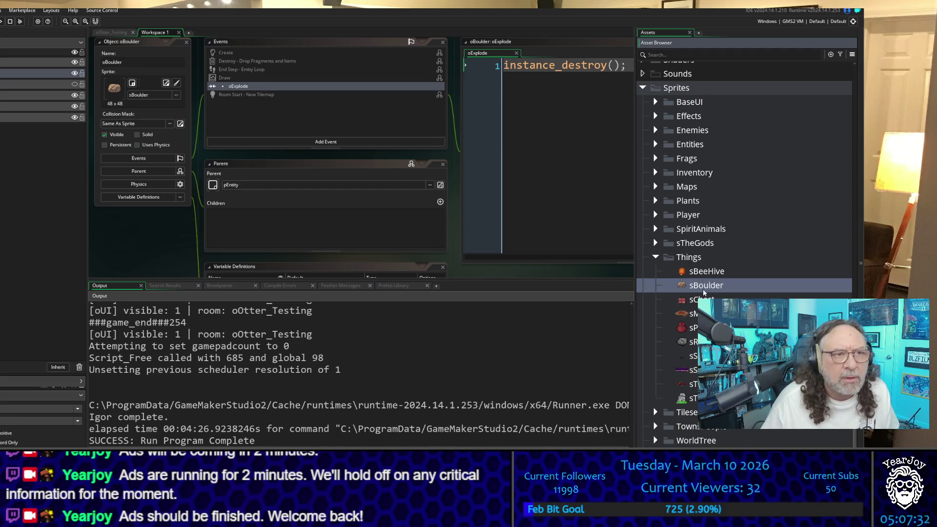
pyautogui.doubleClick(703, 286)
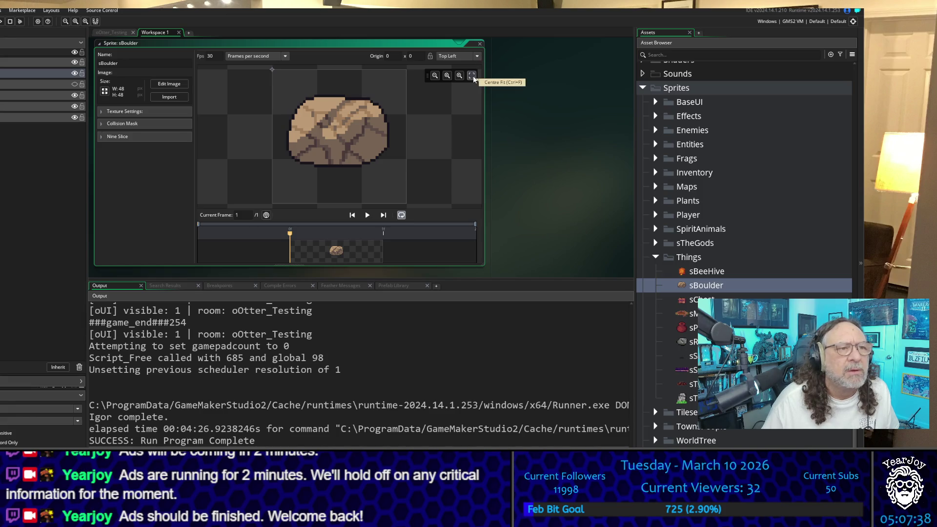
# Set the sBoulder origin to Bottom Centre, then raise it to a custom 24, 35
pyautogui.click(477, 56)
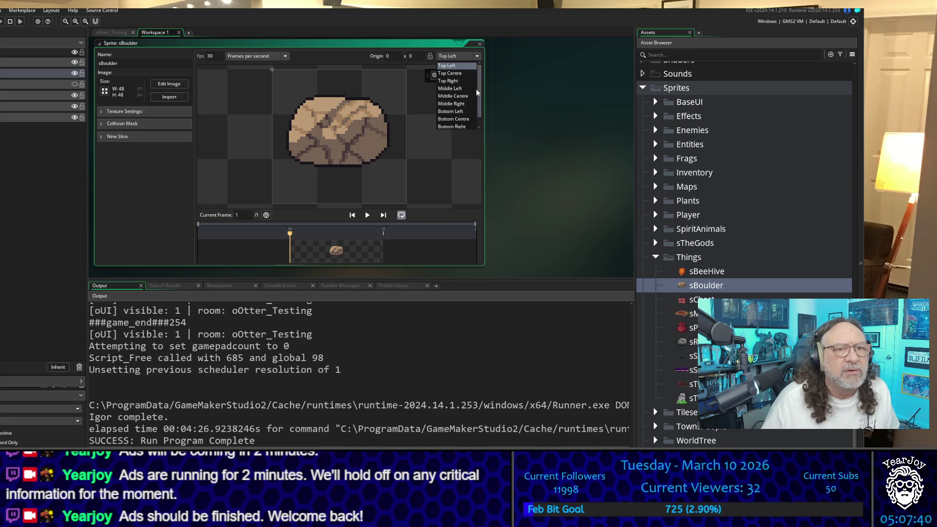
pyautogui.click(454, 119)
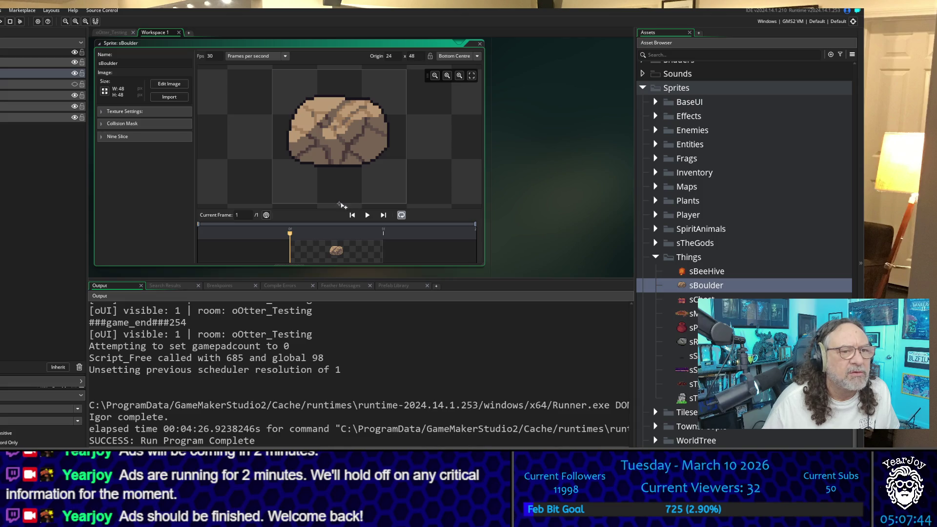
pyautogui.moveTo(340, 205); pyautogui.dragTo(341, 168)
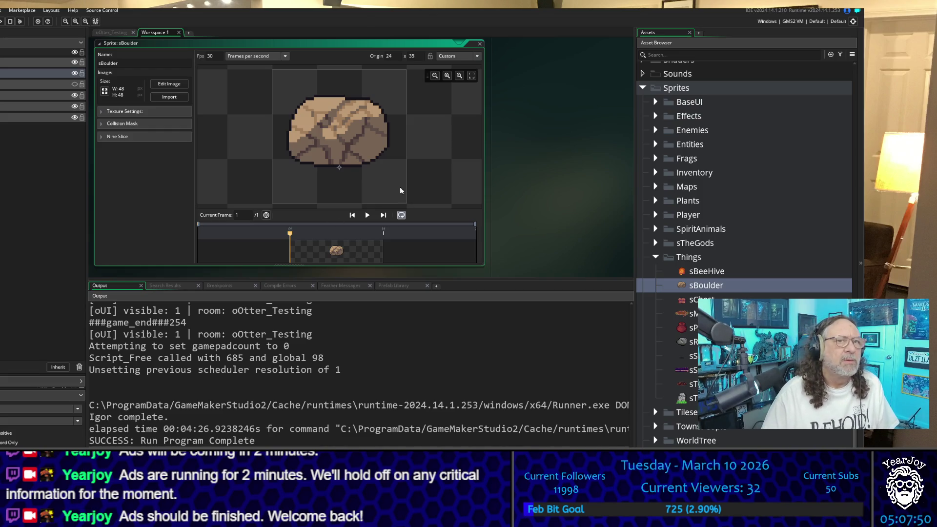
pyautogui.click(520, 92)
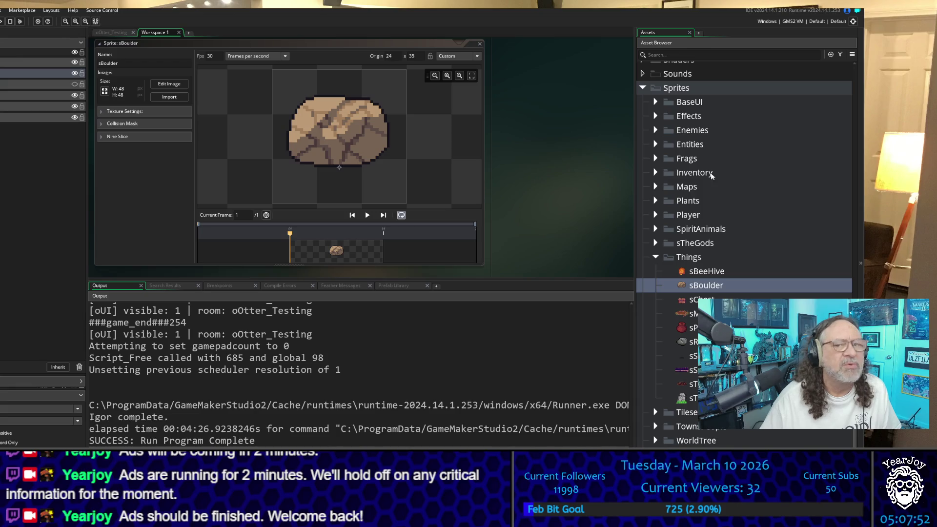
# Expand the Base and Forrest room folders and open rRiver in the room editor
pyautogui.scroll(6, 722, 168)
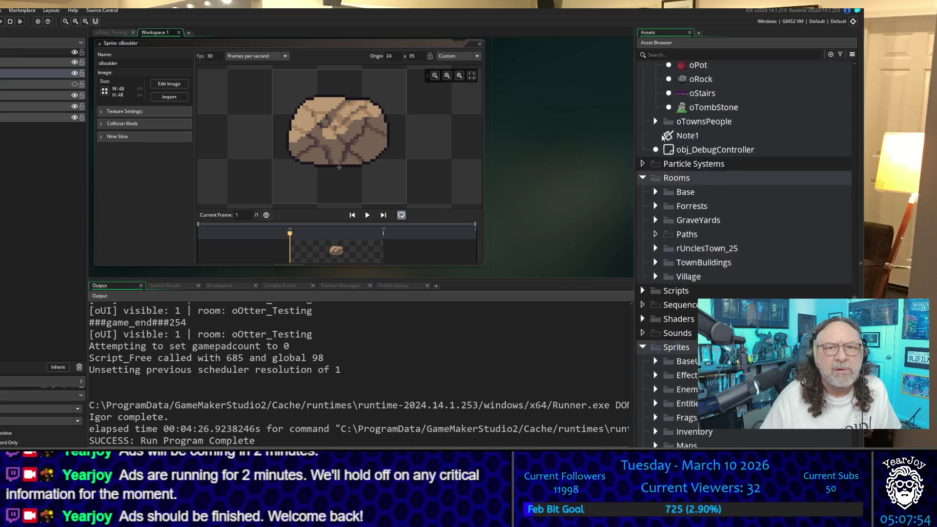
pyautogui.scroll(5, 663, 142)
pyautogui.scroll(-3, 675, 271)
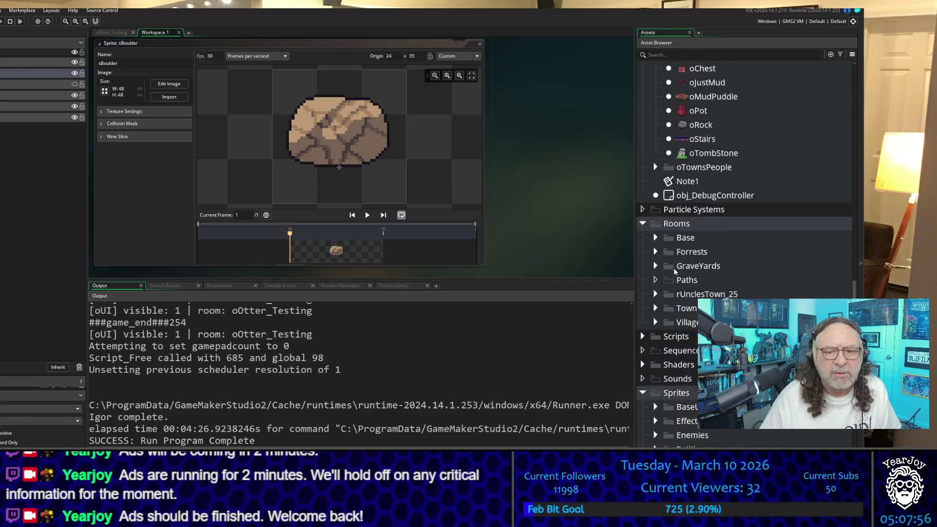
pyautogui.scroll(-4, 675, 272)
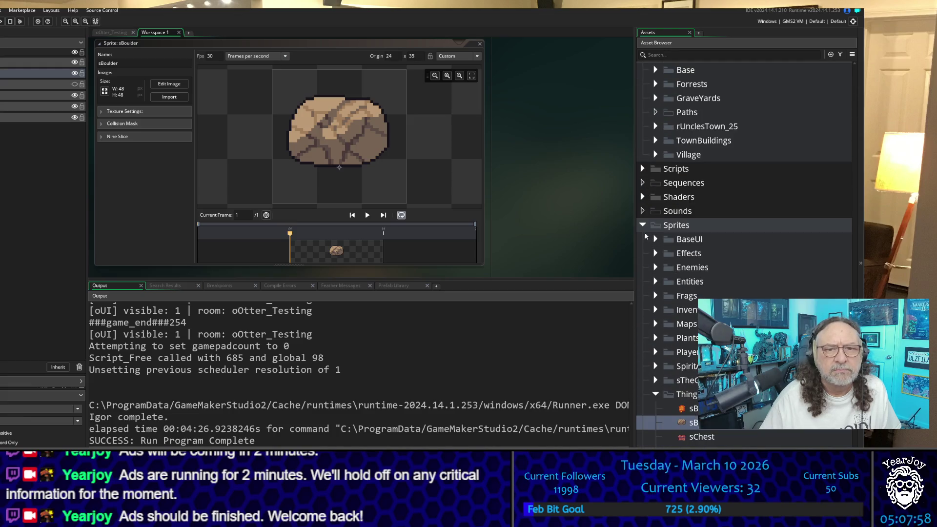
pyautogui.scroll(5, 643, 229)
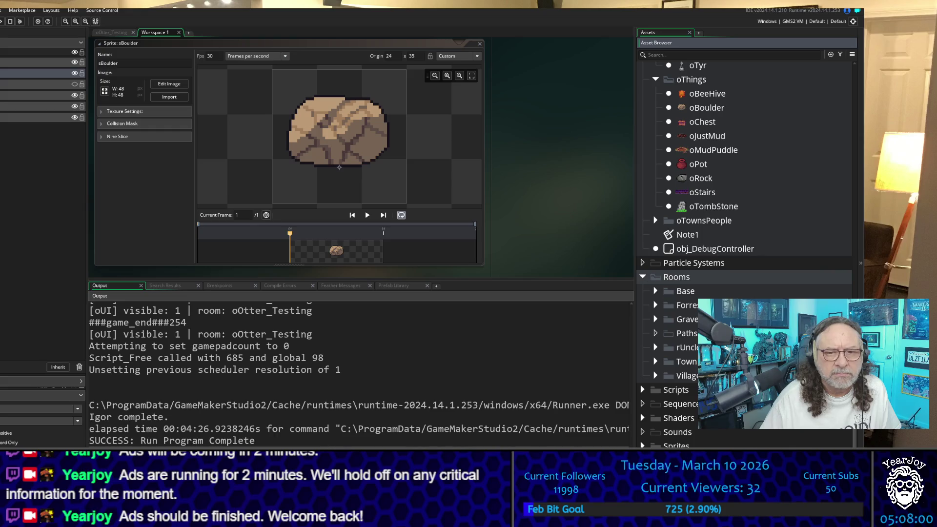
pyautogui.click(655, 292)
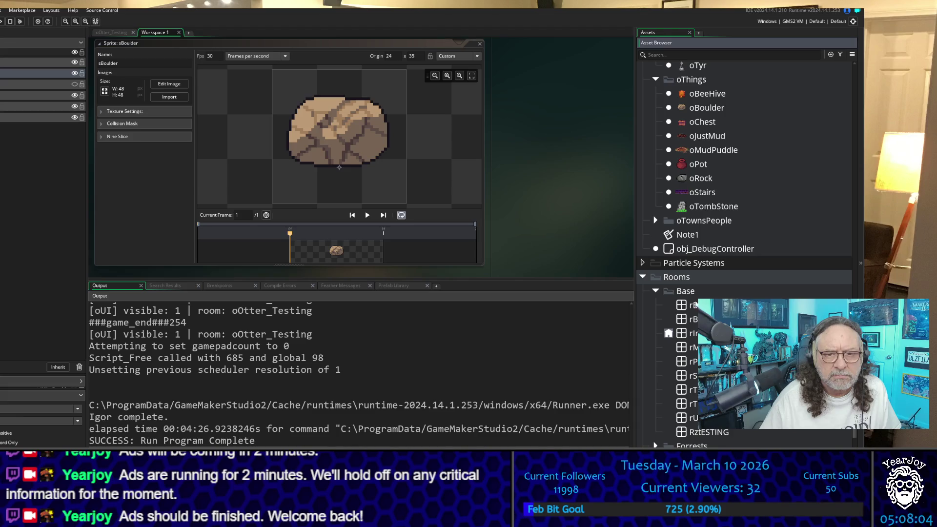
pyautogui.scroll(-2, 695, 397)
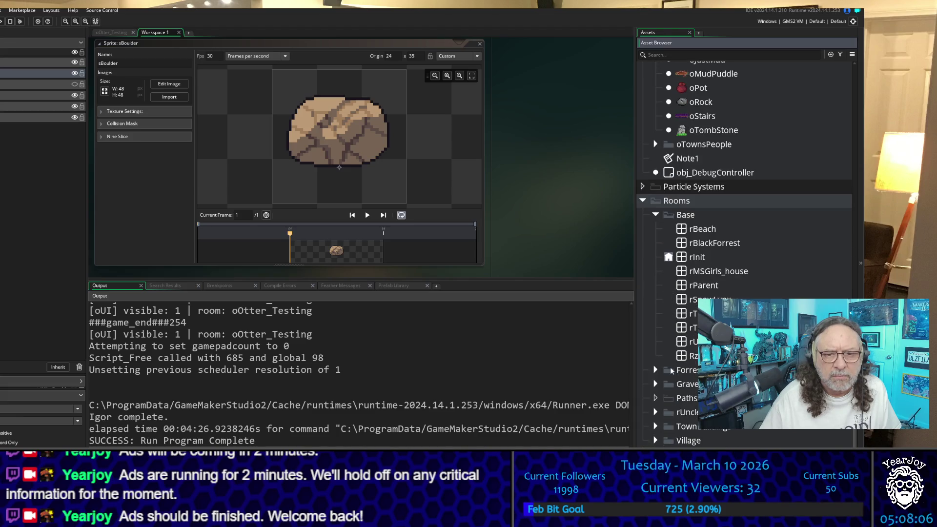
pyautogui.click(655, 370)
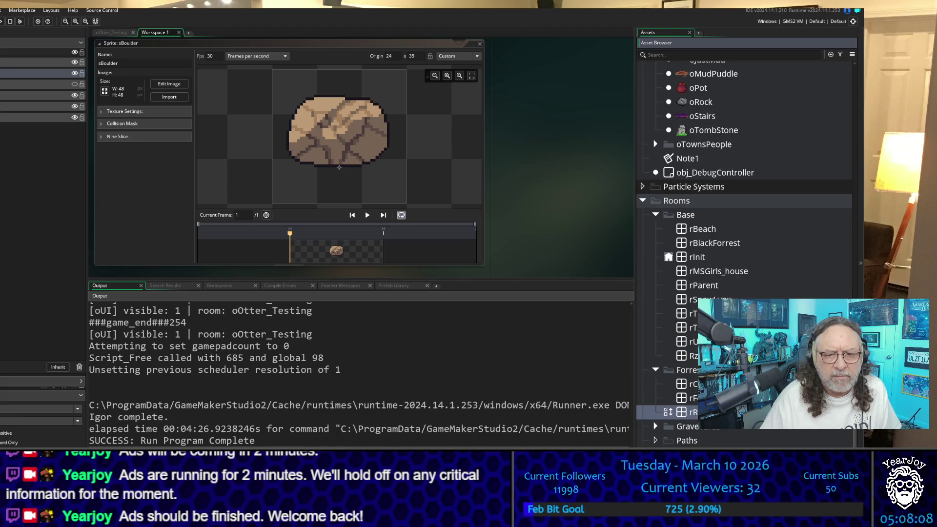
pyautogui.doubleClick(693, 412)
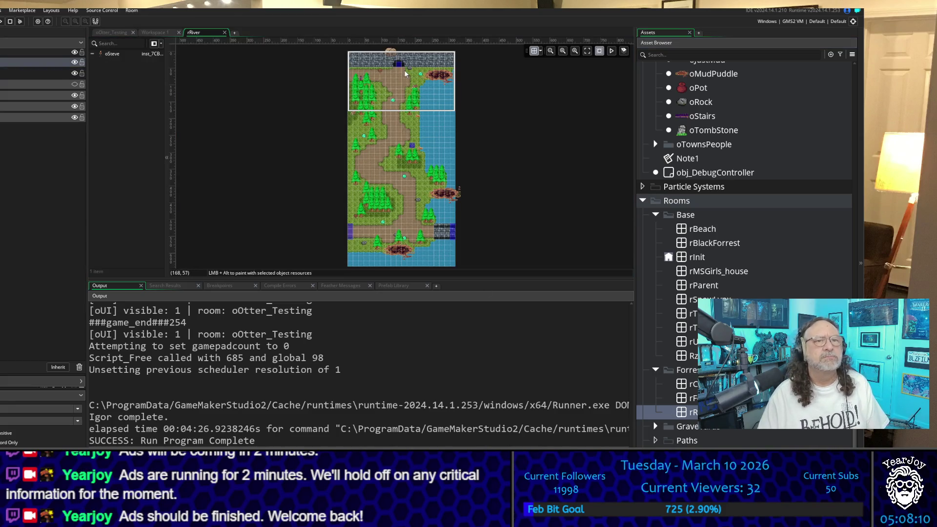
# On the Instances layer, drag the boulder down beside the cave entrance
pyautogui.scroll(5, 405, 74)
pyautogui.scroll(-5, 391, 91)
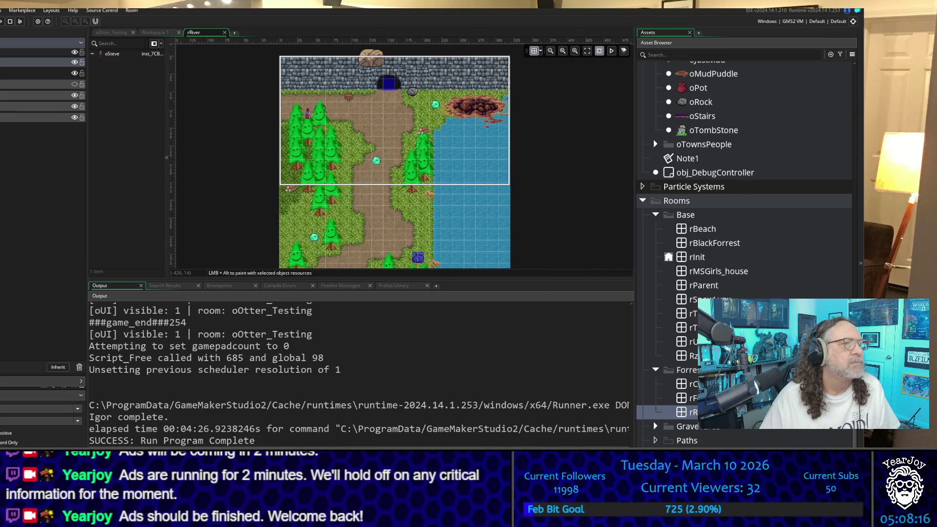
pyautogui.click(35, 72)
pyautogui.moveTo(374, 64)
pyautogui.mouseDown()
pyautogui.moveTo(398, 90)
pyautogui.moveTo(386, 123)
pyautogui.moveTo(386, 113)
pyautogui.mouseUp()
pyautogui.scroll(4, 397, 85)
pyautogui.scroll(1, 394, 75)
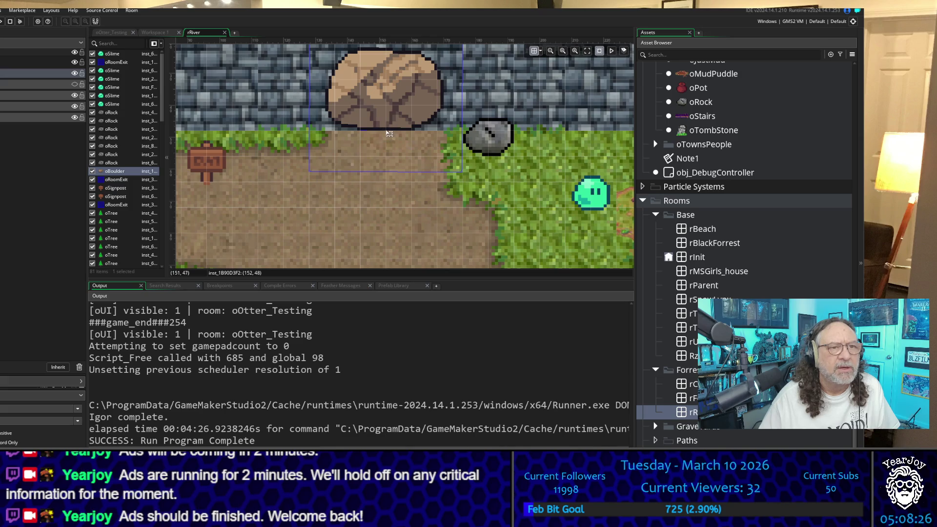
pyautogui.scroll(3, 297, 93)
pyautogui.scroll(-1, 297, 94)
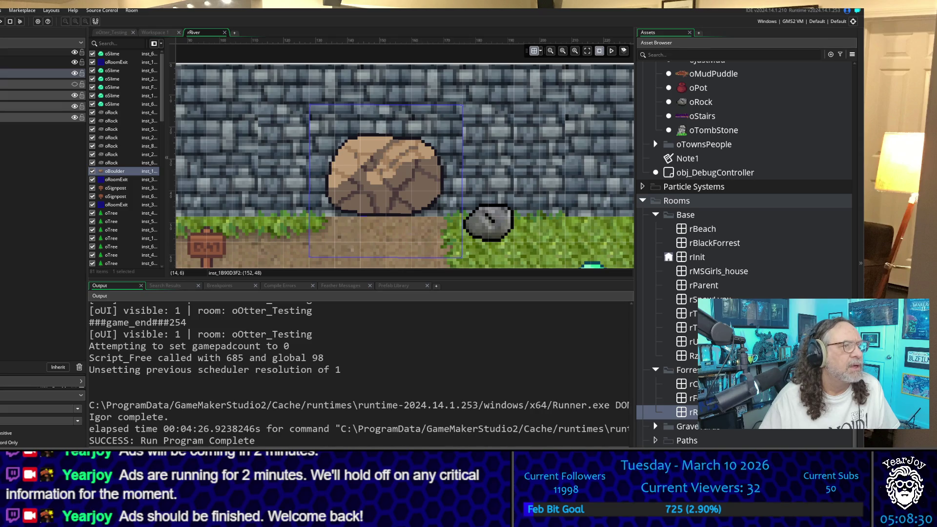
# Nudge oRoomExit up 8 px, set the boulder over the cave entrance, and run the game
pyautogui.click(39, 84)
pyautogui.moveTo(400, 190)
pyautogui.mouseDown()
pyautogui.moveTo(319, 183)
pyautogui.moveTo(242, 157)
pyautogui.mouseUp()
pyautogui.click(387, 188)
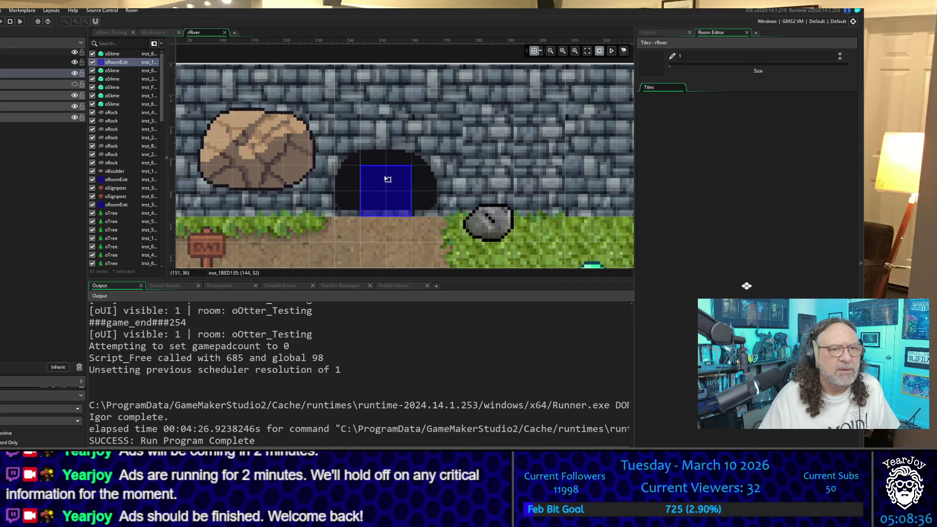
pyautogui.moveTo(387, 179); pyautogui.dragTo(387, 174)
pyautogui.moveTo(292, 168); pyautogui.dragTo(394, 188)
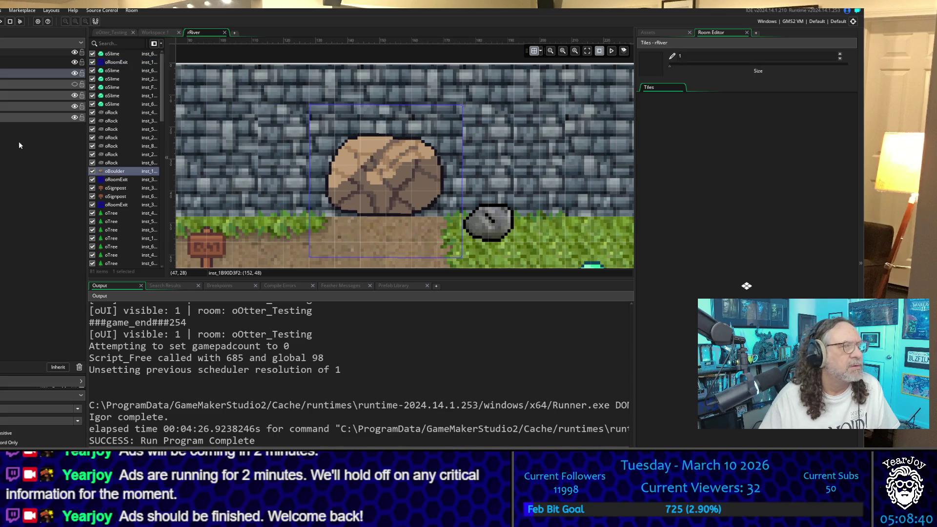
pyautogui.click(39, 42)
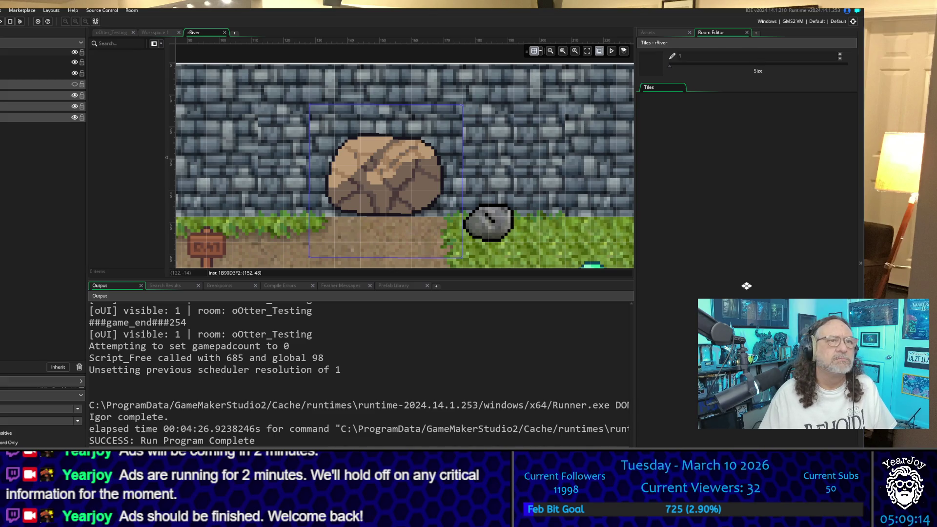
pyautogui.press('F5')
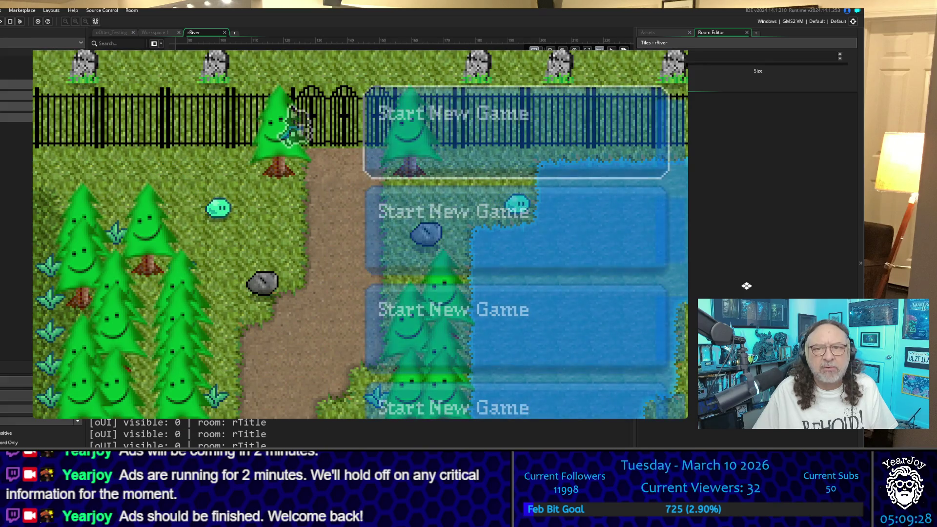
# Start a new game, walk into rRiver, attack a slime and walk up into the cave entrance
pyautogui.press('Return')
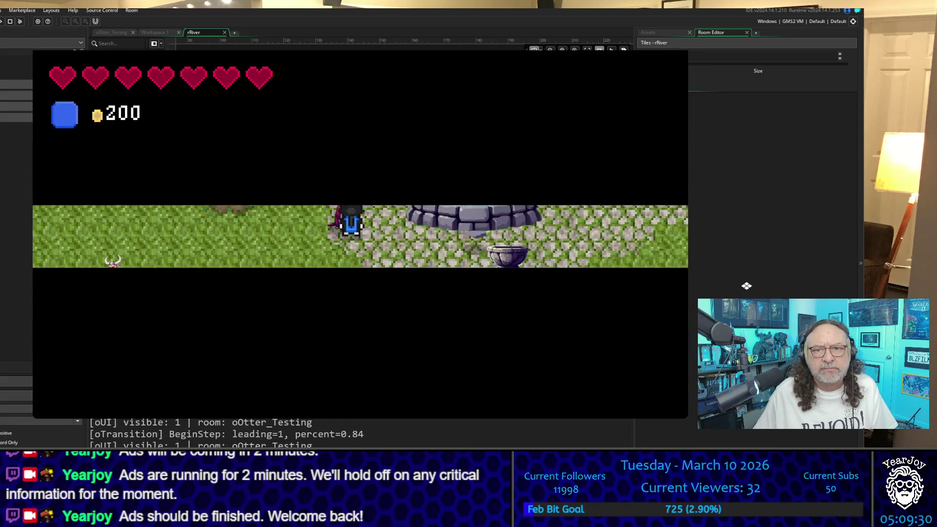
pyautogui.press('Down')
pyautogui.press('Left')
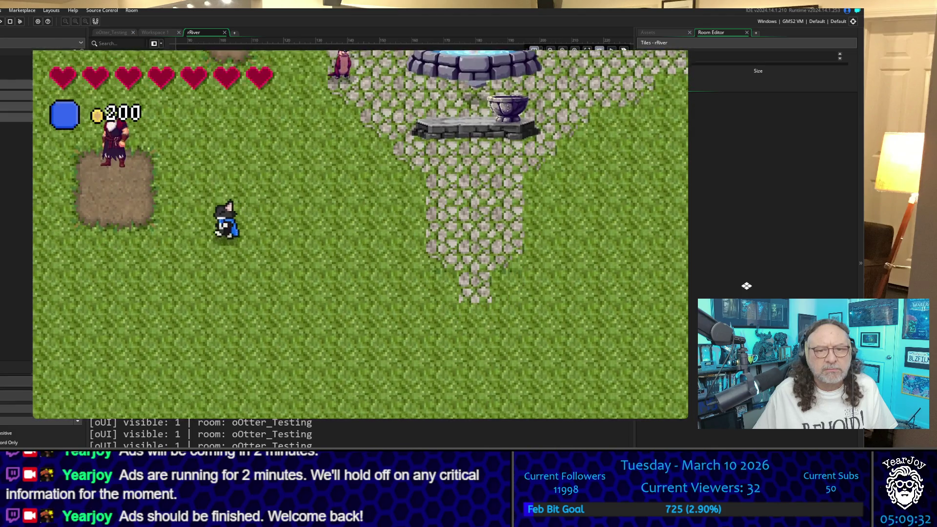
pyautogui.press('Down')
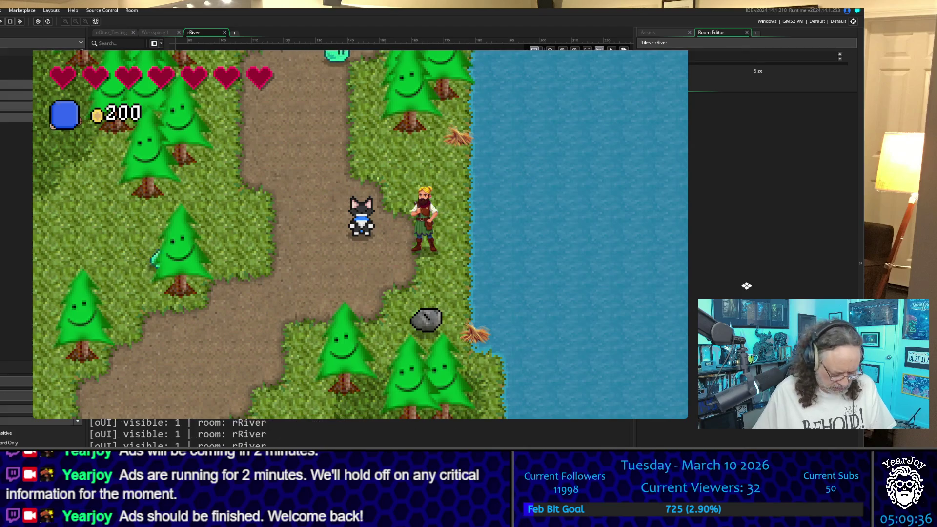
pyautogui.press('Up')
pyautogui.press('Up')
pyautogui.press('Left')
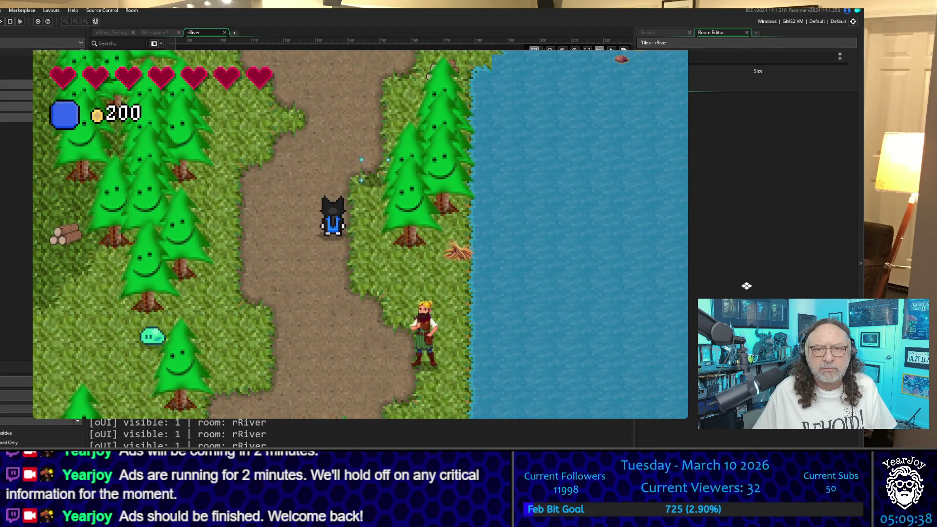
pyautogui.press('Up')
pyautogui.press('Right')
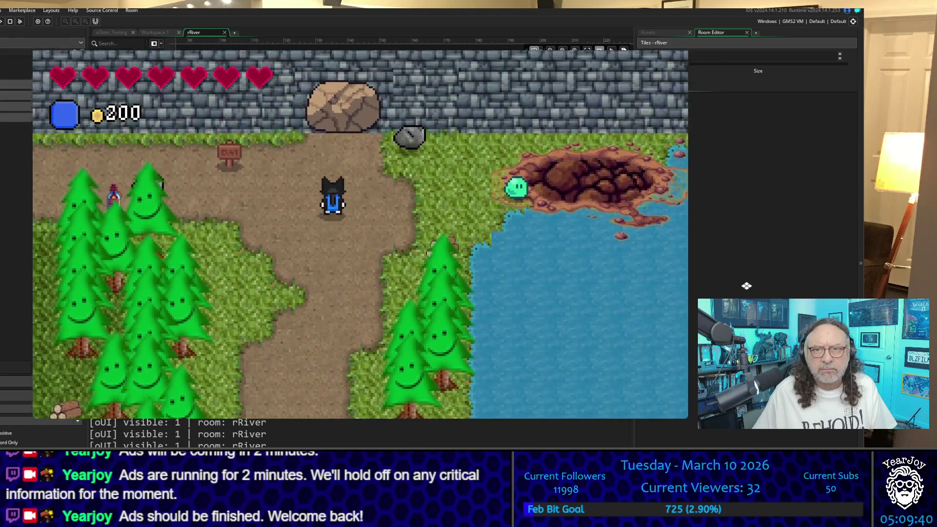
pyautogui.press('space')
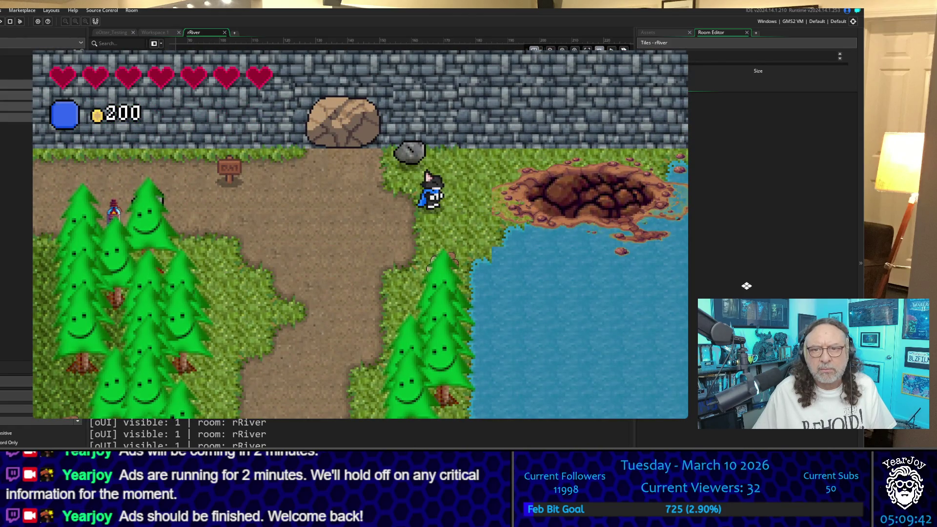
pyautogui.press('Left')
pyautogui.press('Left')
pyautogui.press('Up')
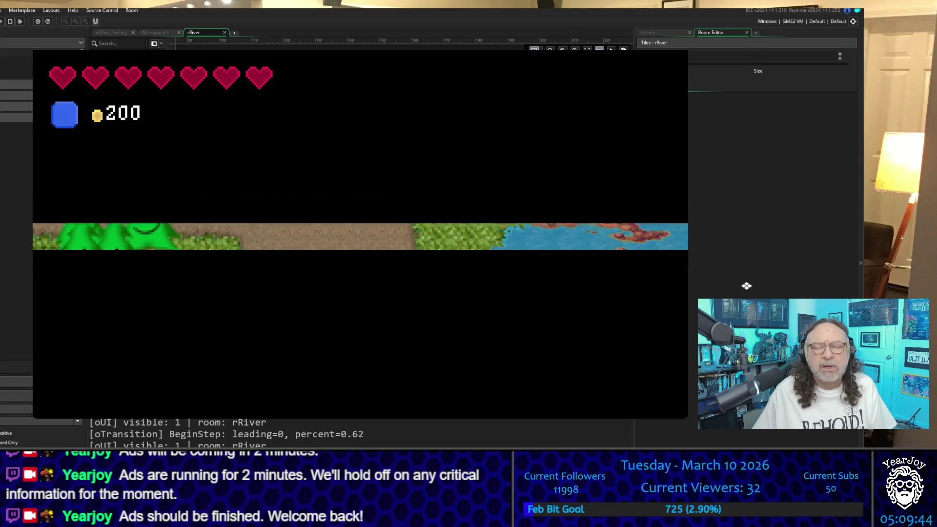
# Walk back out, hit the slime below, walk up under the boulder, then stop the game
pyautogui.press('Down')
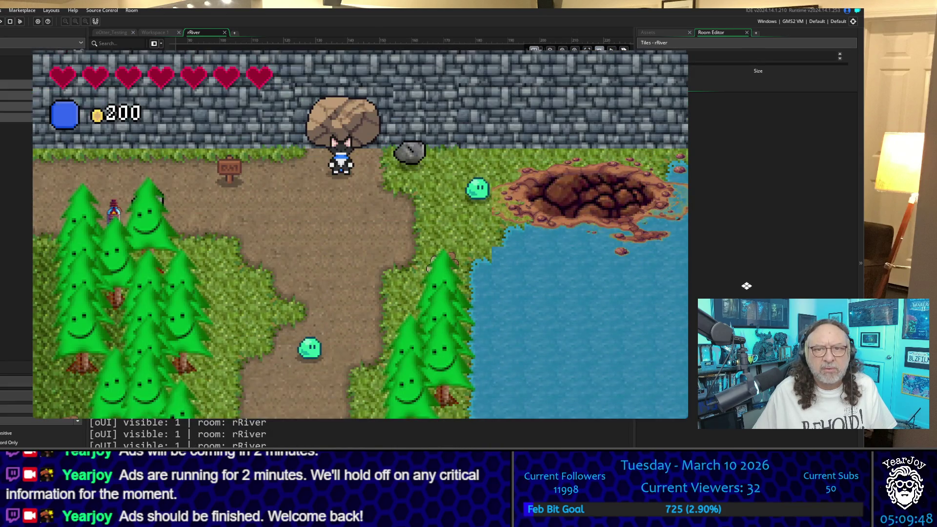
pyautogui.press('Down')
pyautogui.press('Right')
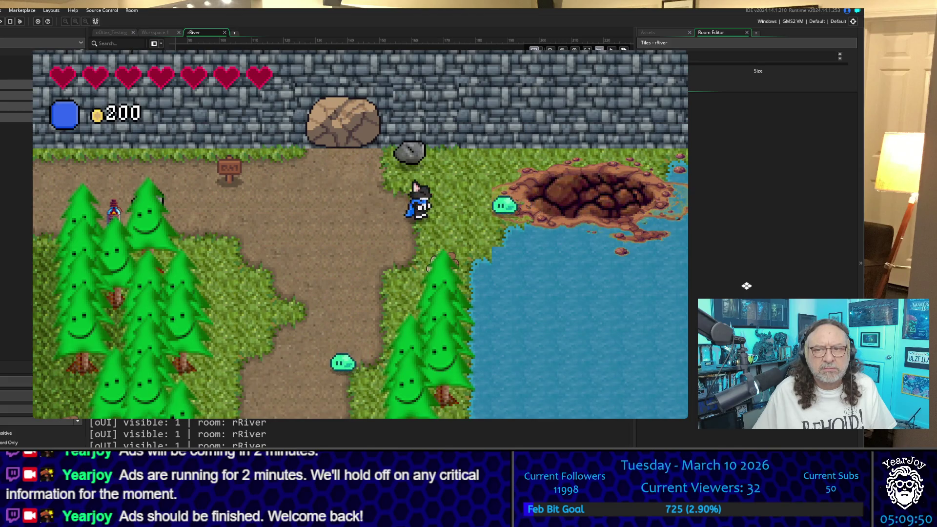
pyautogui.press('Left')
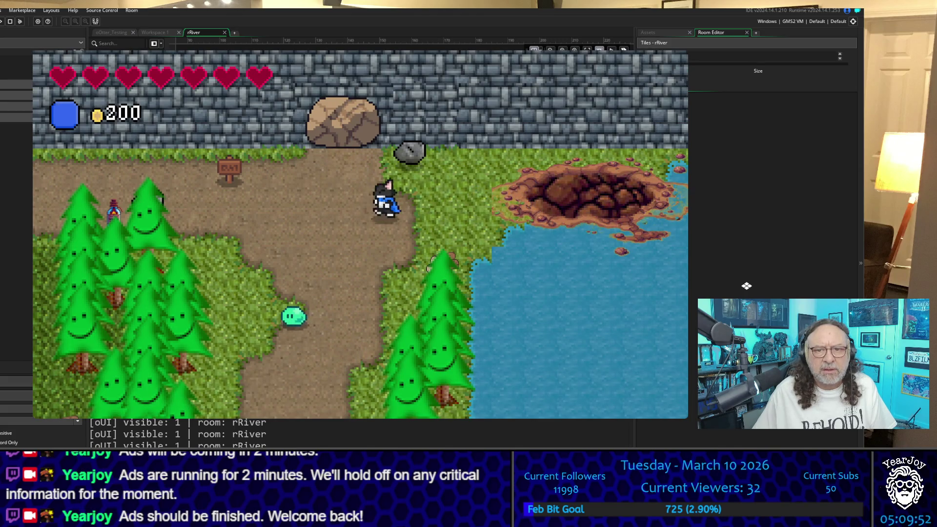
pyautogui.press('Down')
pyautogui.press('space')
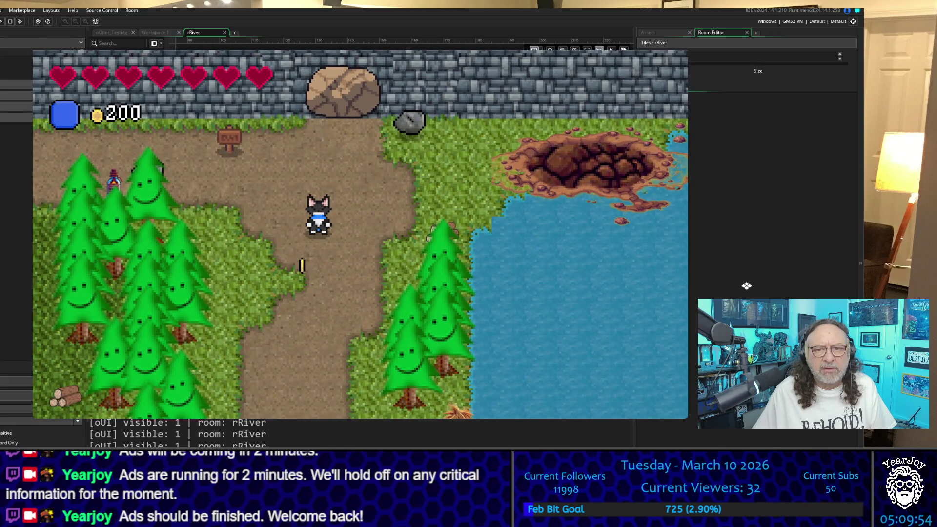
pyautogui.press('Down')
pyautogui.press('Up')
pyautogui.press('Right')
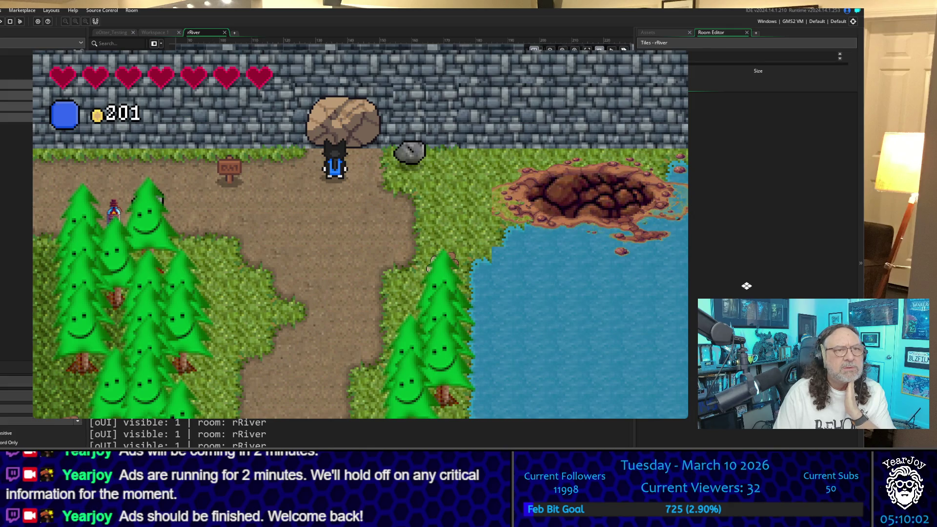
pyautogui.press('Escape')
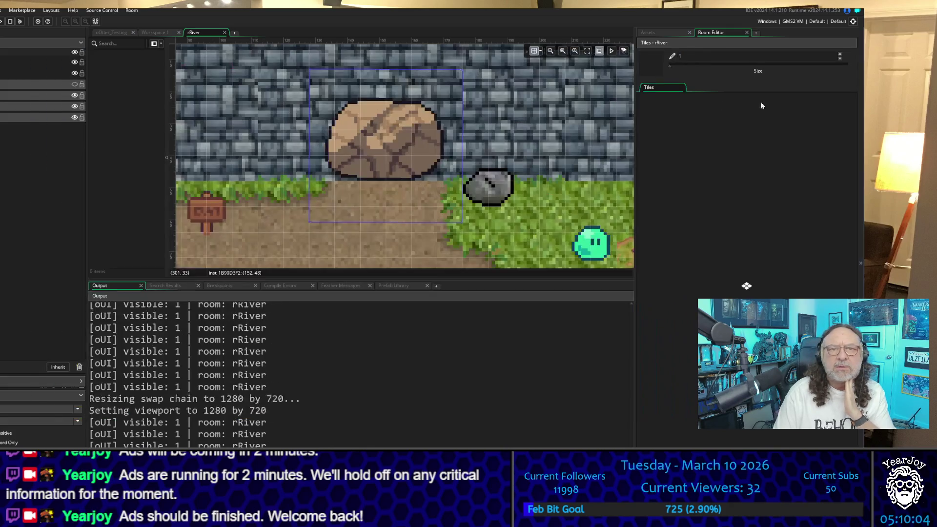
# Open the sBoulder sprite and pan the workspace to oBoulder's events and oExplode code
pyautogui.click(161, 44)
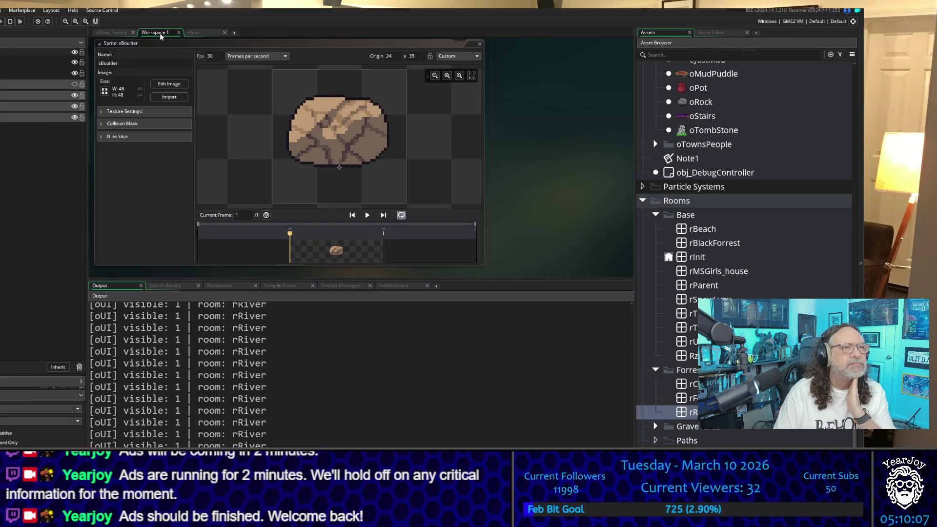
pyautogui.click(154, 177)
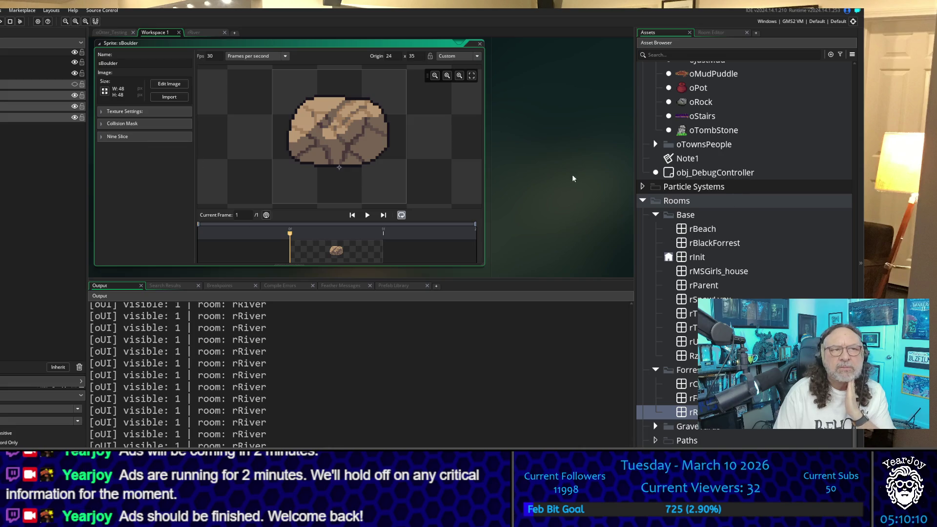
pyautogui.scroll(10, 599, 168)
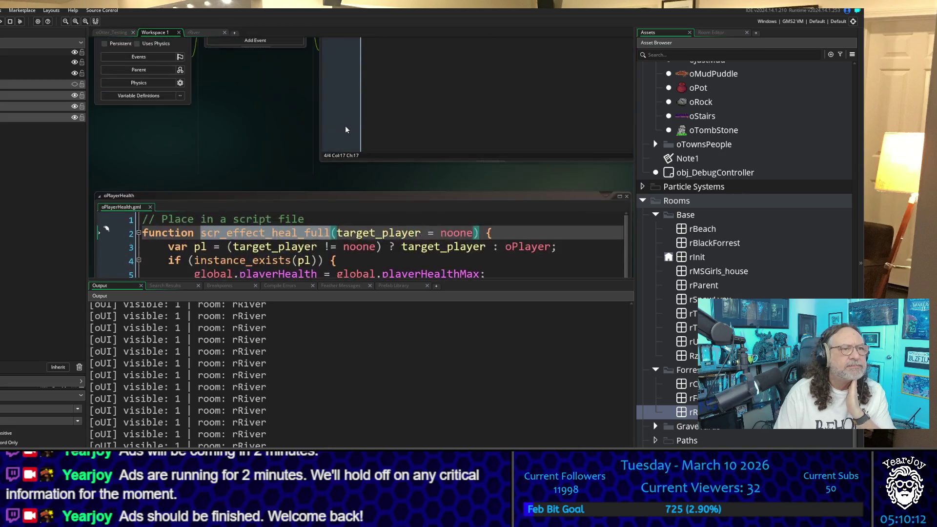
pyautogui.scroll(-3, 345, 125)
pyautogui.scroll(1, 345, 125)
pyautogui.scroll(2, 263, 114)
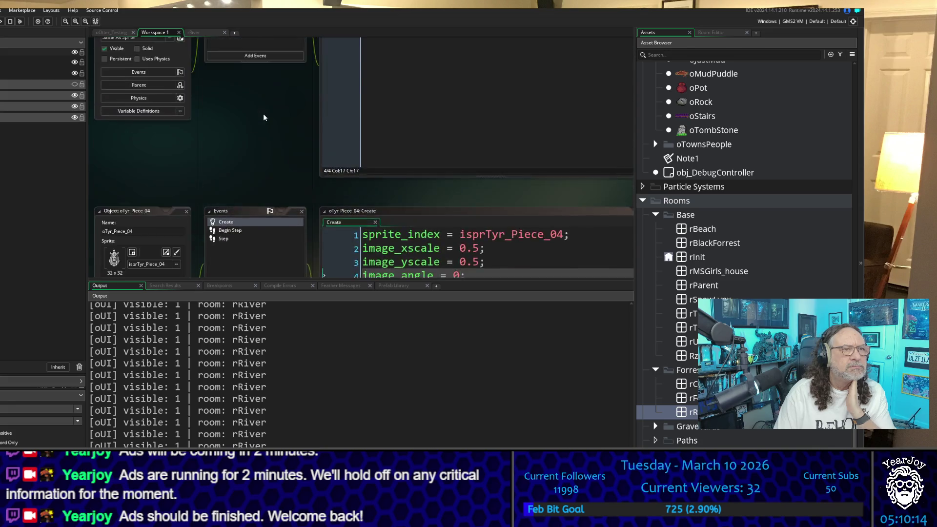
pyautogui.scroll(-3, 263, 114)
pyautogui.scroll(2, 263, 114)
pyautogui.scroll(-1, 737, 215)
pyautogui.scroll(5, 742, 168)
pyautogui.scroll(3, 742, 168)
pyautogui.scroll(-2, 743, 168)
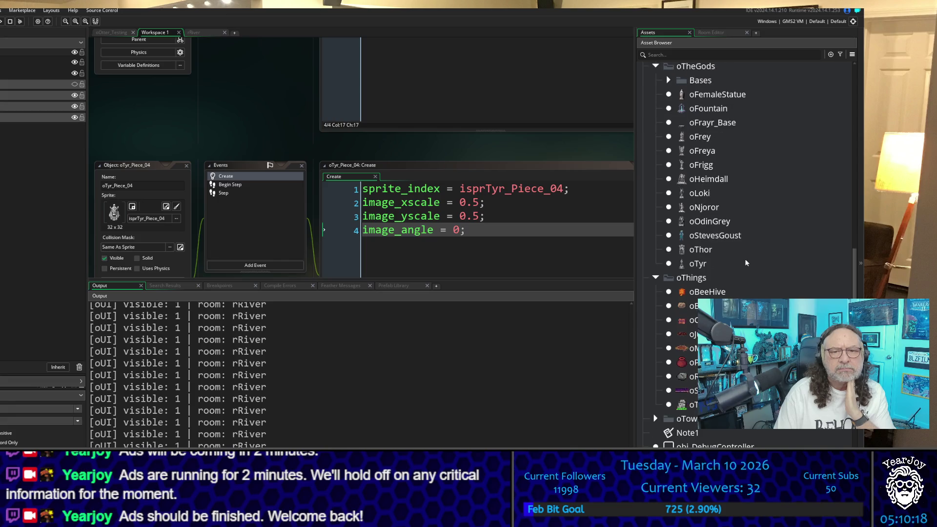
pyautogui.scroll(4, 361, 156)
pyautogui.scroll(5, 142, 198)
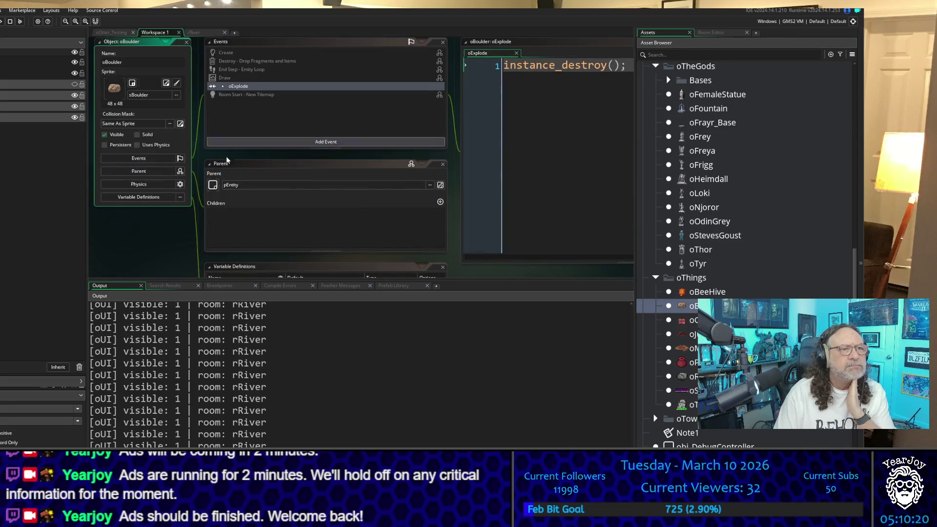
pyautogui.scroll(-4, 140, 197)
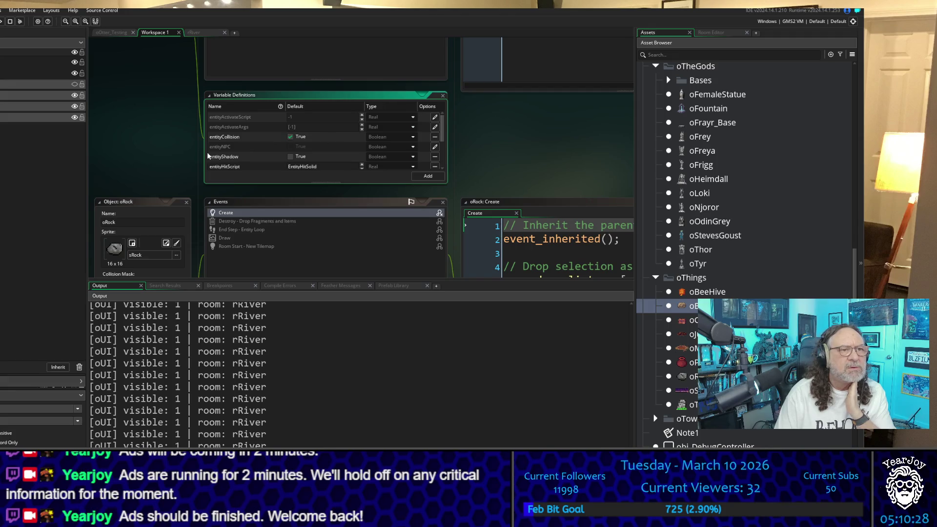
# Enlarge oBoulder's Variable Definitions to show entityCollision, entityShadow, entityHitScript and entityThrowDistance 52
pyautogui.moveTo(279, 184); pyautogui.dragTo(279, 288)
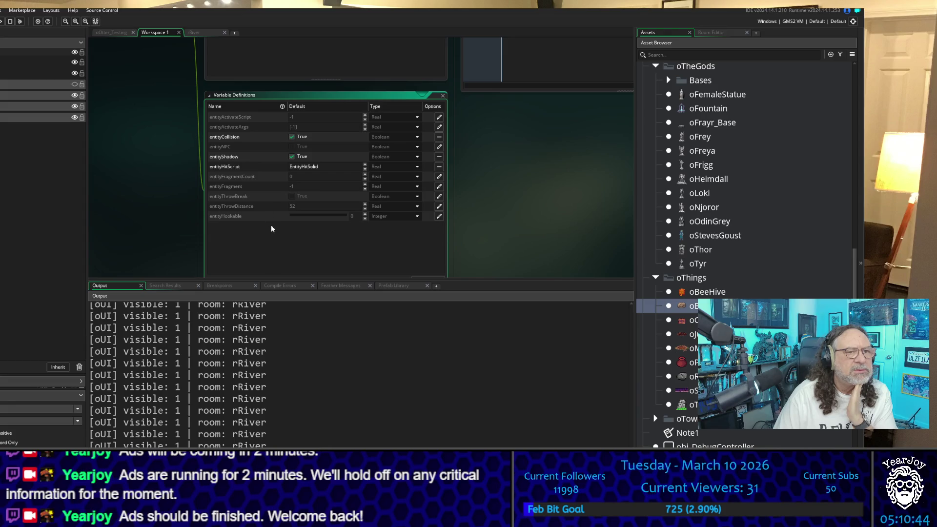
pyautogui.scroll(3, 271, 229)
pyautogui.scroll(-2, 270, 219)
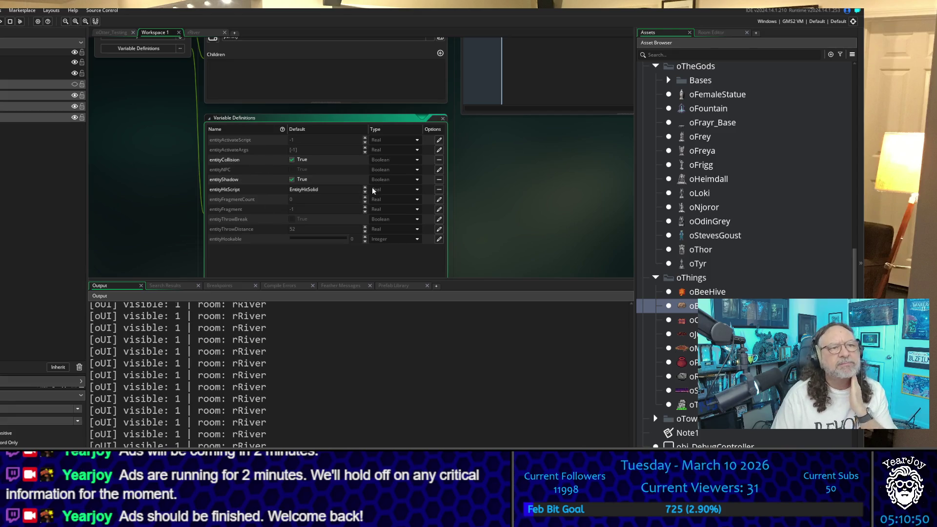
pyautogui.scroll(3, 161, 165)
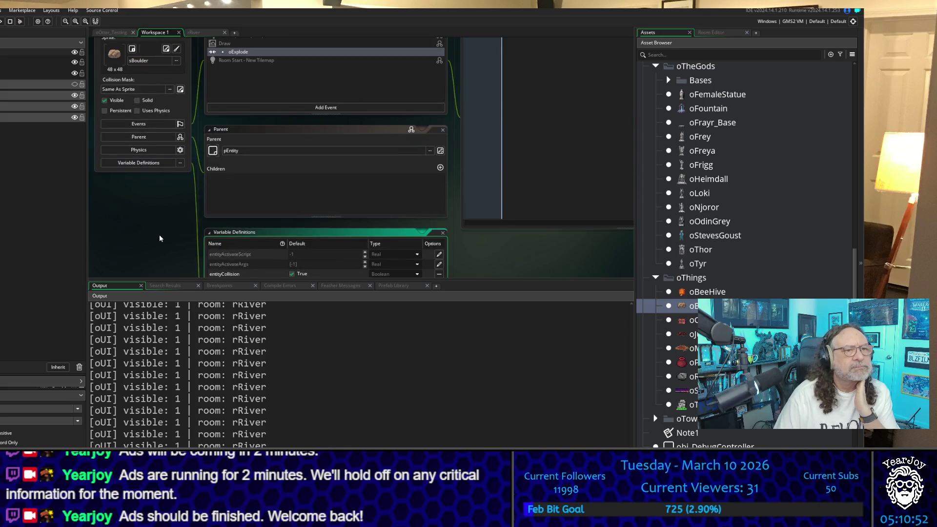
pyautogui.scroll(1, 159, 237)
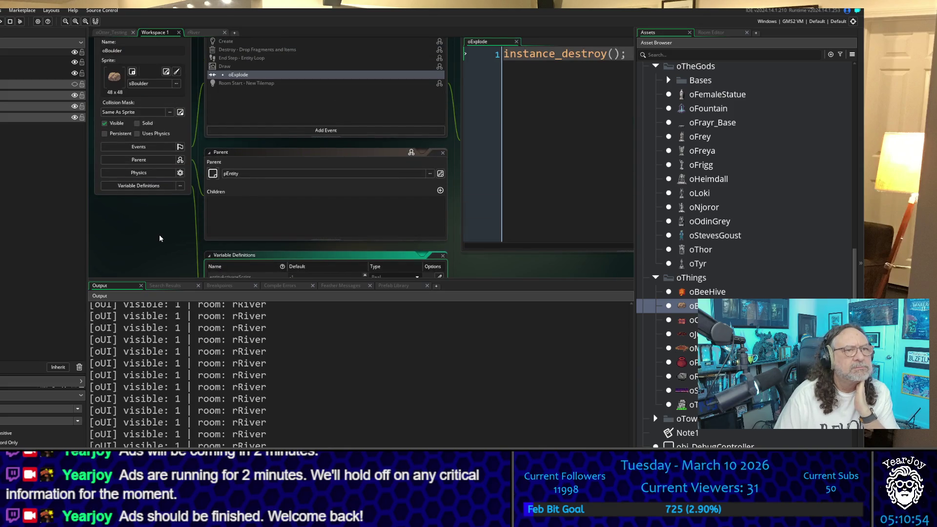